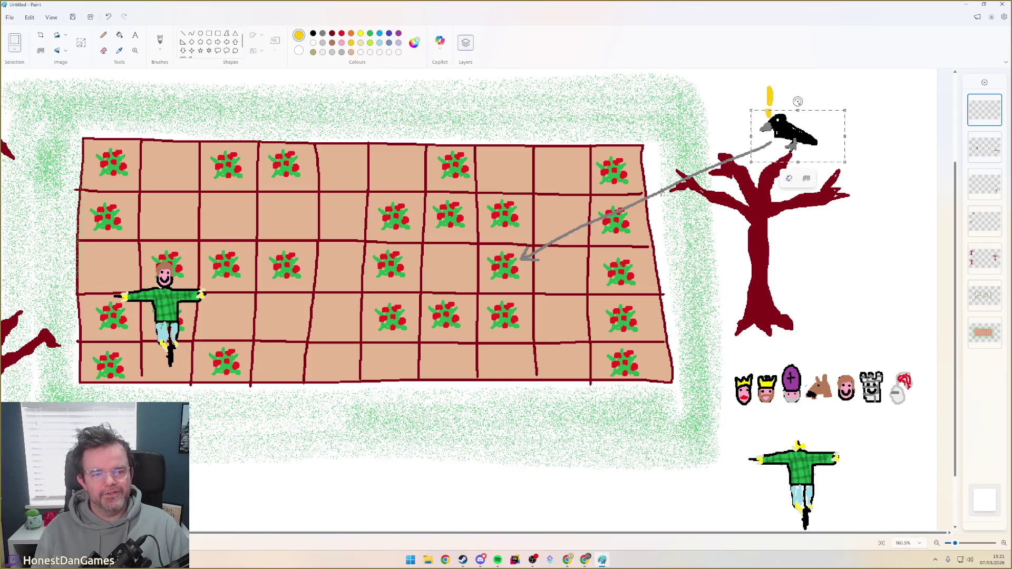
Move the crow from the tree down into the crop field grid
{"action": "mouse_move", "coordinate": [780, 129]}
{"action": "left_mouse_down"}
{"action": "mouse_move", "coordinate": [602, 194]}
{"action": "mouse_move", "coordinate": [540, 253]}
{"action": "left_mouse_up"}
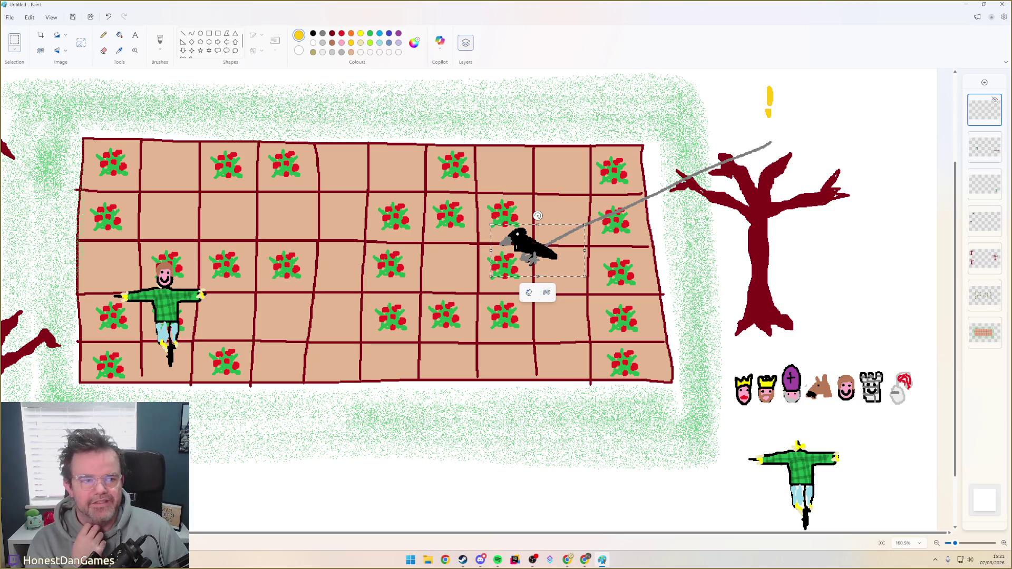
{"action": "left_click", "coordinate": [984, 147]}
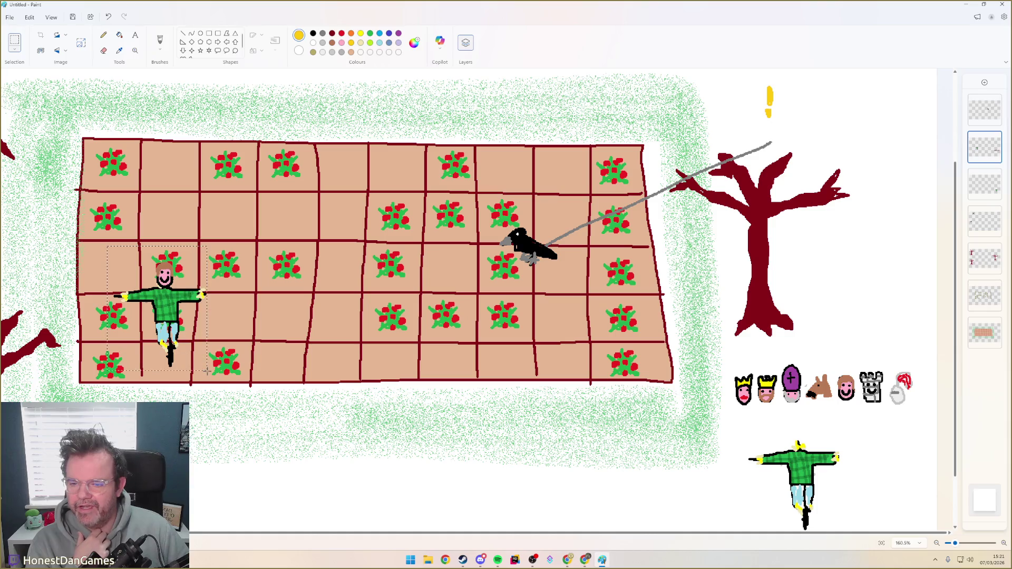
Shift the scarecrow from the lower-left cells toward the middle of the grid
{"action": "mouse_move", "coordinate": [167, 316]}
{"action": "left_mouse_down"}
{"action": "mouse_move", "coordinate": [222, 277]}
{"action": "mouse_move", "coordinate": [184, 333]}
{"action": "left_mouse_up"}
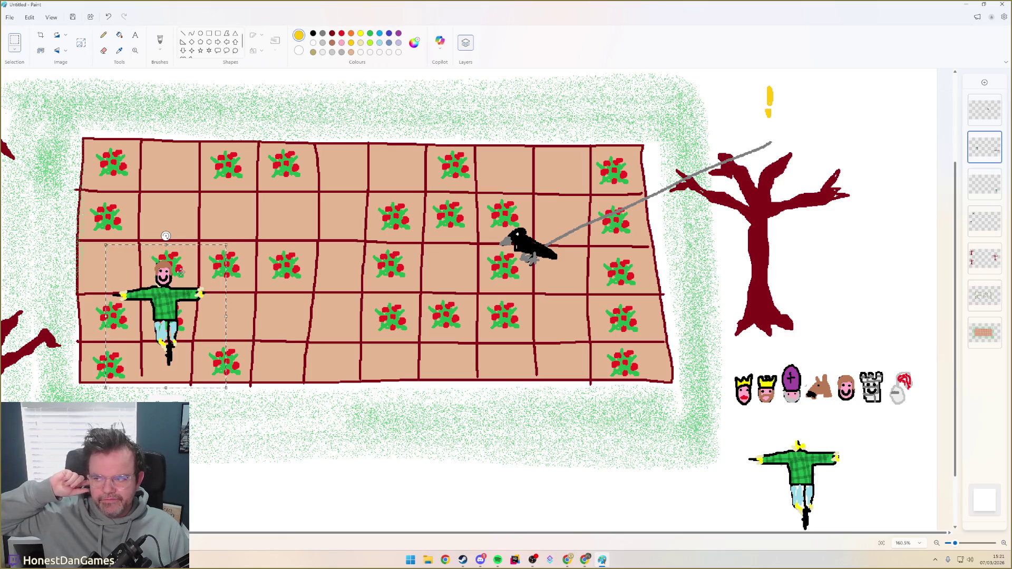
{"action": "mouse_move", "coordinate": [166, 305]}
{"action": "left_mouse_down"}
{"action": "mouse_move", "coordinate": [233, 269]}
{"action": "mouse_move", "coordinate": [225, 273]}
{"action": "mouse_move", "coordinate": [278, 303]}
{"action": "left_mouse_up"}
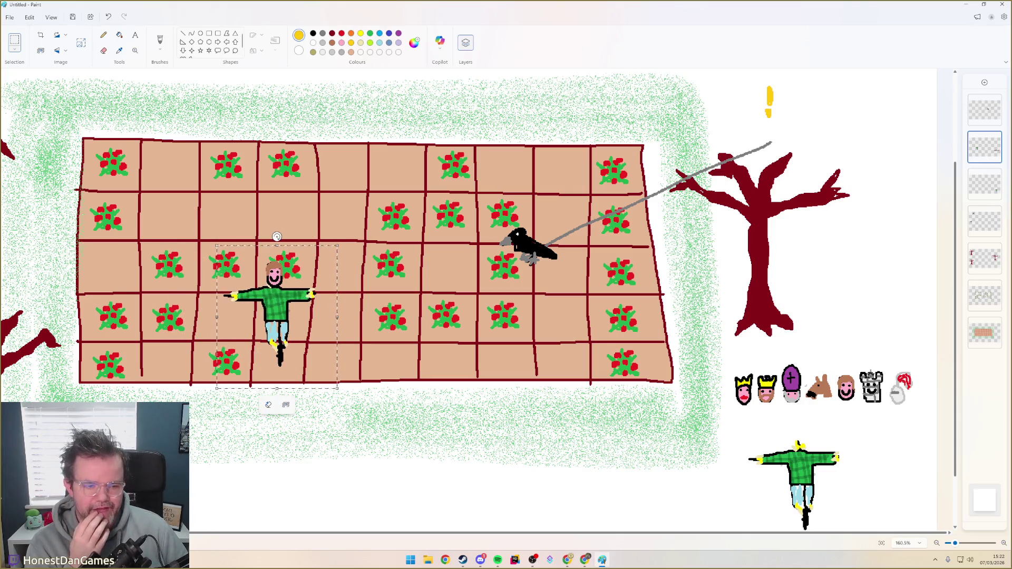
{"action": "left_click", "coordinate": [246, 221]}
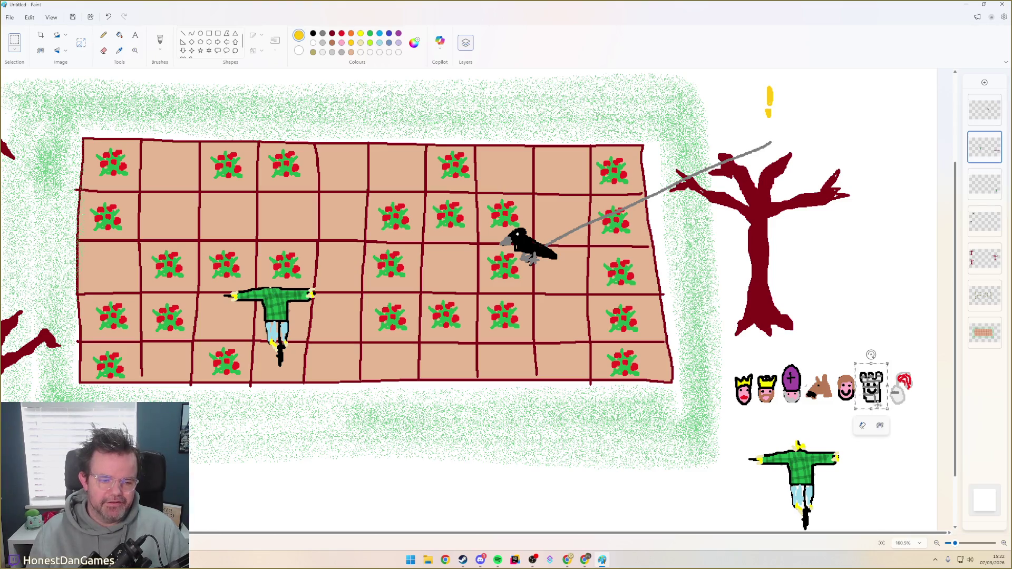
Paste a copy of the castle icon onto the scarecrow as its head
{"action": "key", "text": "ctrl+c"}
{"action": "key", "text": "ctrl+v"}
{"action": "left_click_drag", "start_coordinate": [16, 90], "coordinate": [274, 273]}
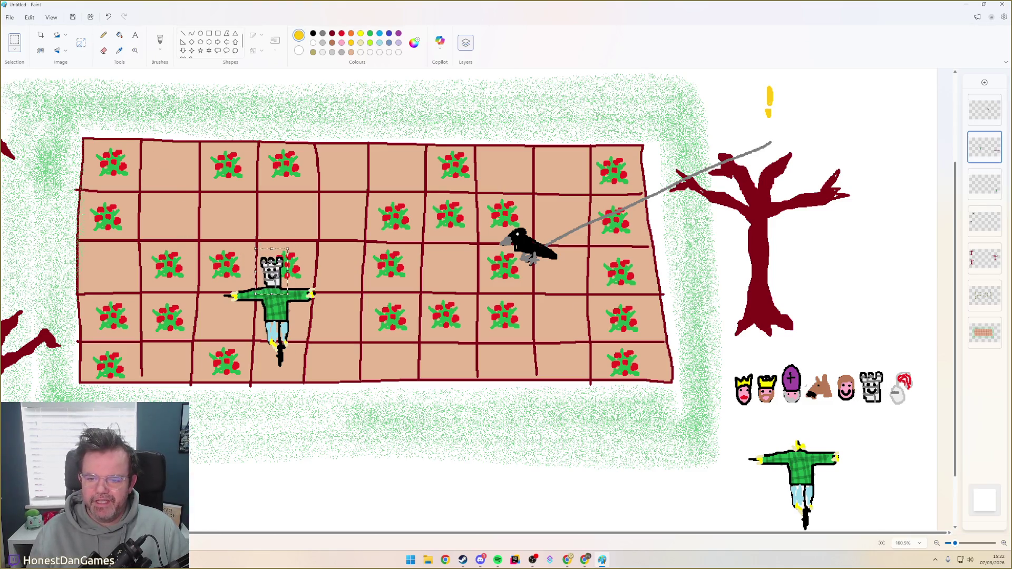
{"action": "left_click", "coordinate": [205, 231]}
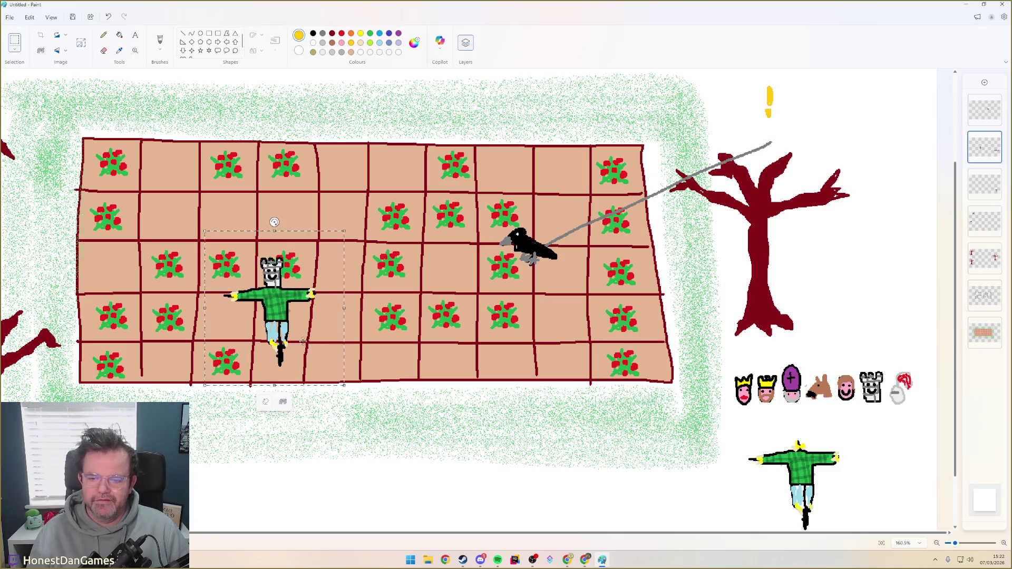
Move the castle-headed scarecrow right beside the crow and mark the crow blue
{"action": "left_click_drag", "start_coordinate": [280, 317], "coordinate": [558, 318]}
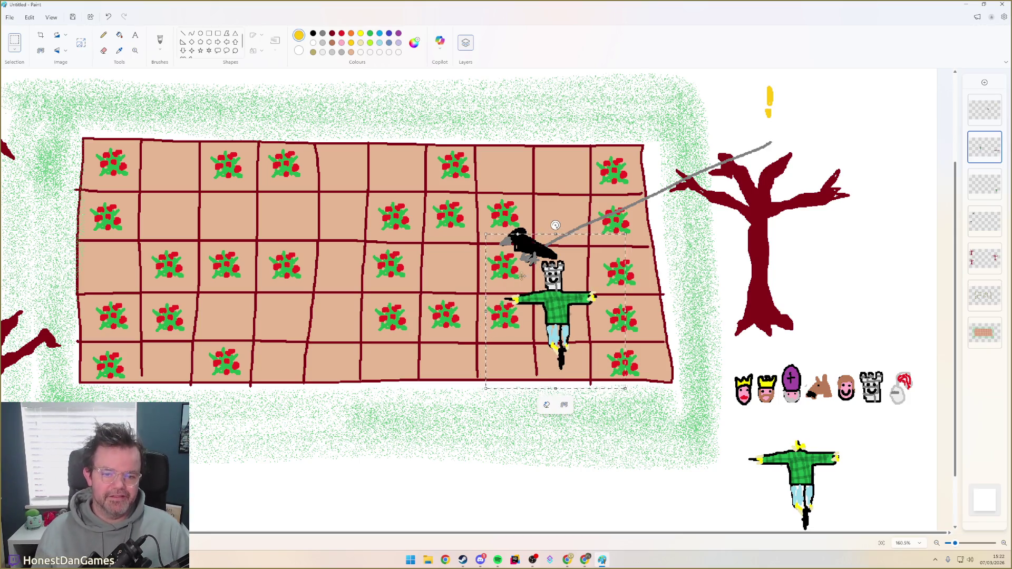
{"action": "left_click", "coordinate": [556, 202]}
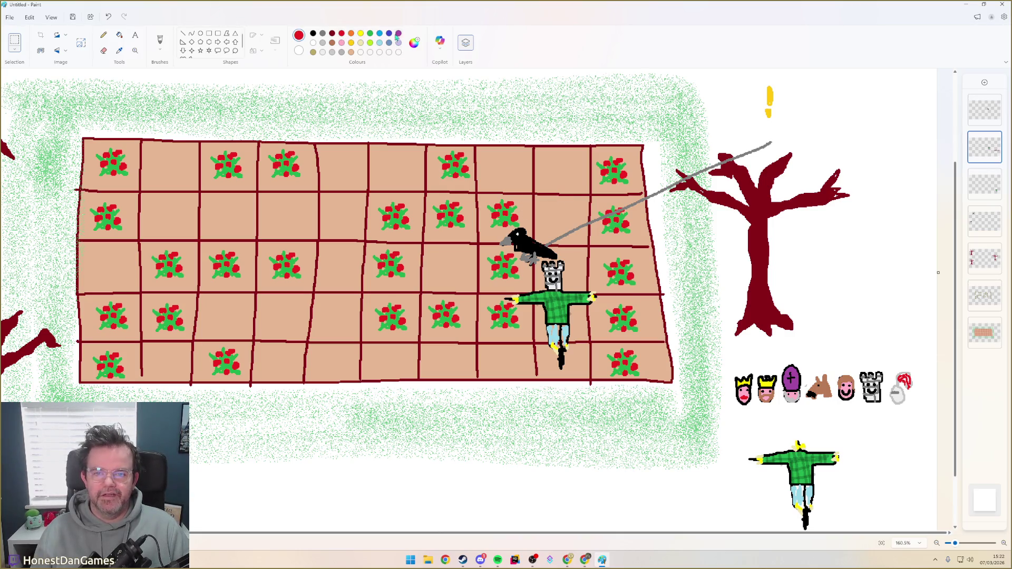
{"action": "left_click", "coordinate": [160, 41]}
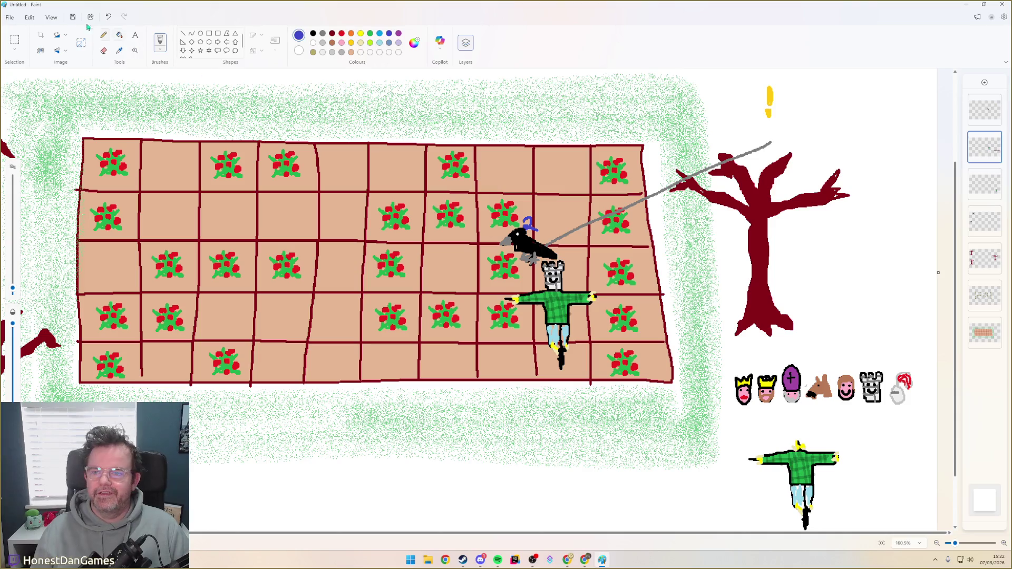
{"action": "left_click", "coordinate": [14, 43]}
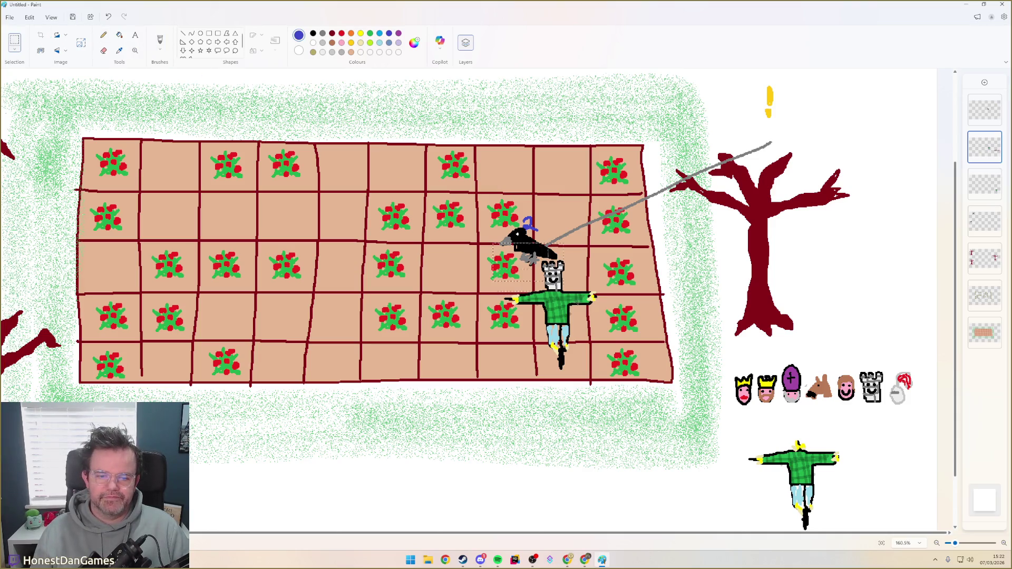
Drag the scarecrow upward over and past the crow
{"action": "mouse_move", "coordinate": [570, 323]}
{"action": "left_mouse_down"}
{"action": "mouse_move", "coordinate": [568, 252]}
{"action": "mouse_move", "coordinate": [573, 309]}
{"action": "left_mouse_up"}
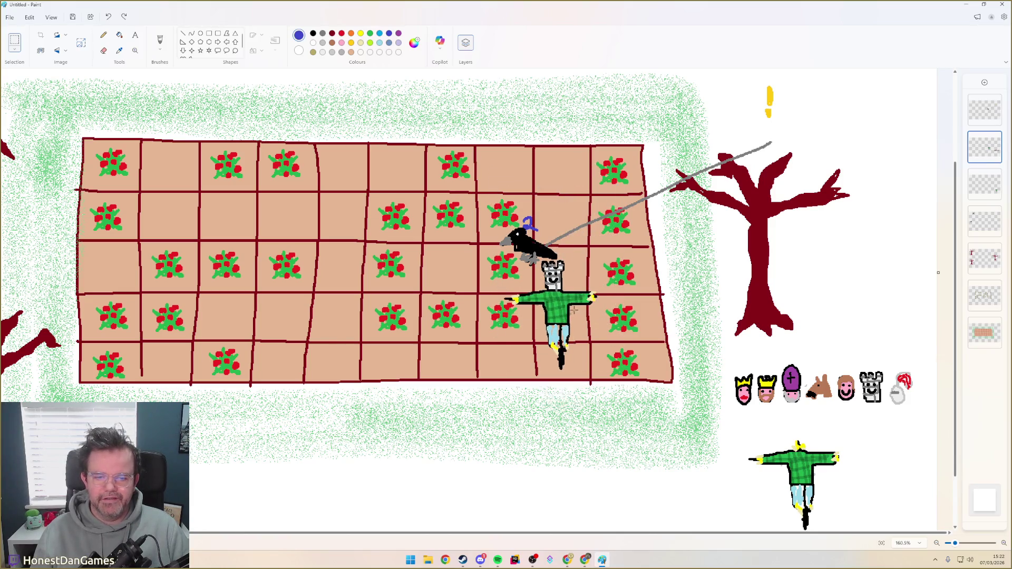
{"action": "left_click_drag", "start_coordinate": [562, 323], "coordinate": [562, 237]}
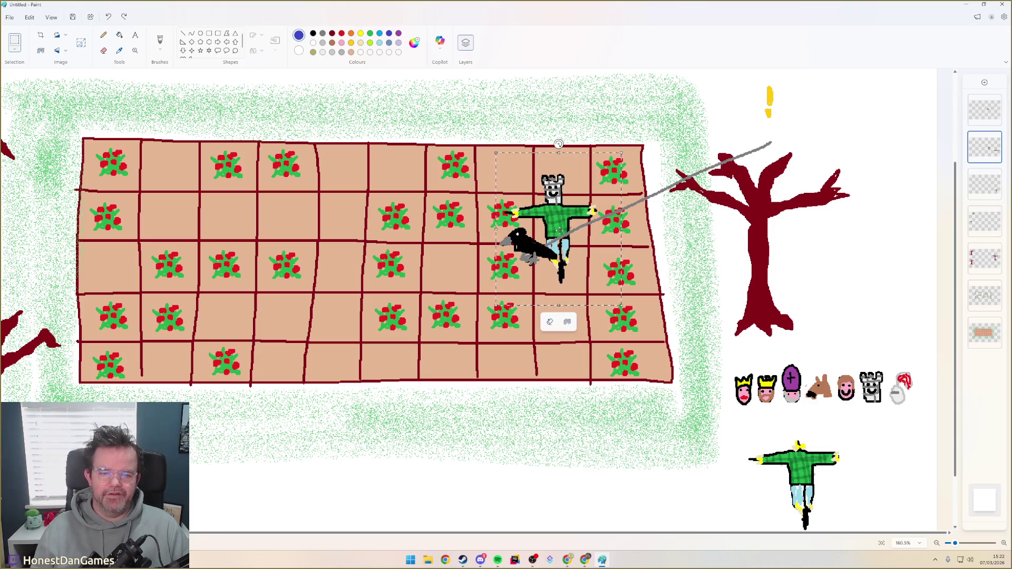
On the top layer, undo dragging the crow away and set it back on the treetop
{"action": "left_click", "coordinate": [394, 122]}
{"action": "left_click", "coordinate": [978, 107]}
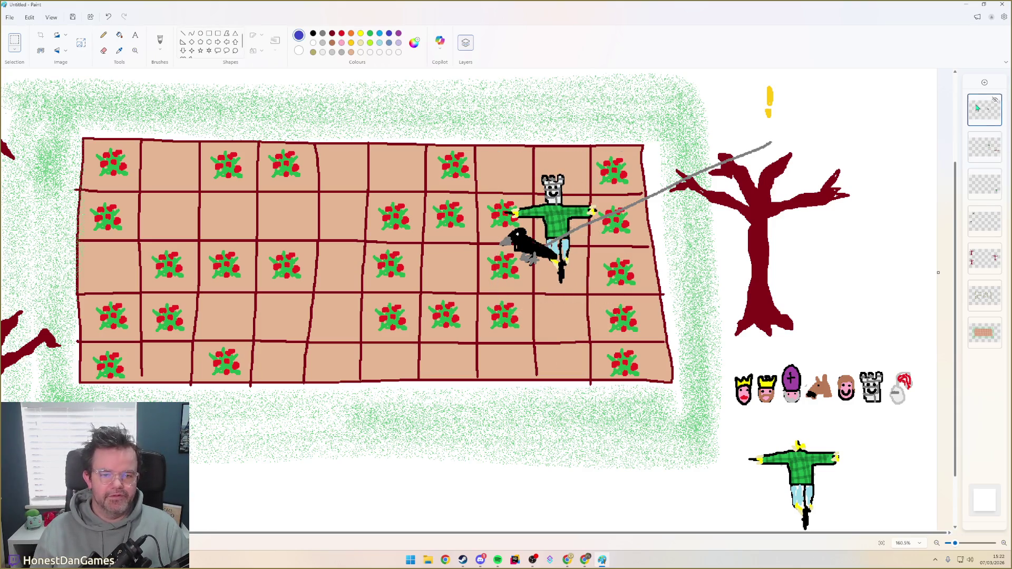
{"action": "left_click_drag", "start_coordinate": [528, 245], "coordinate": [86, 25]}
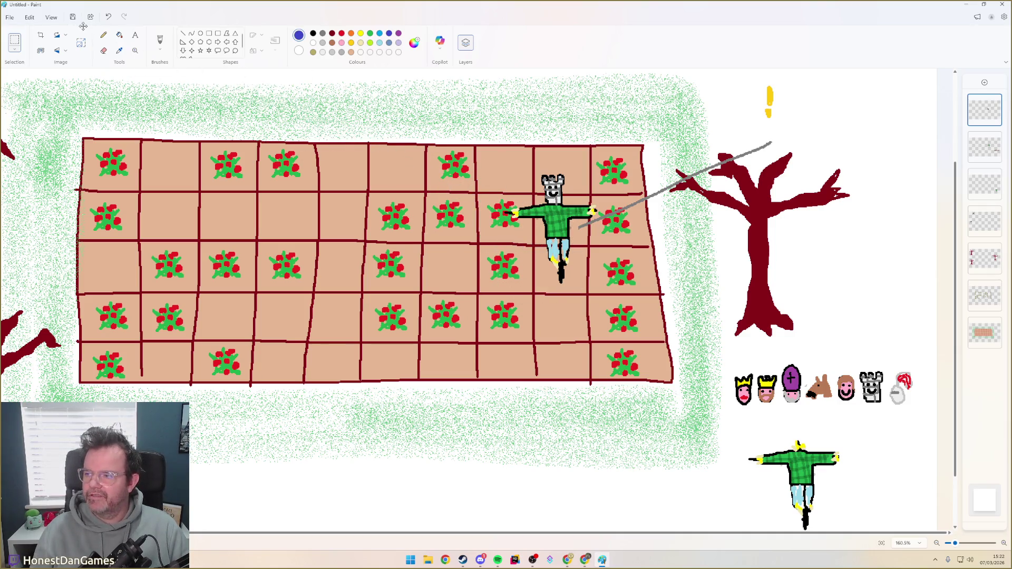
{"action": "key", "text": "ctrl+z"}
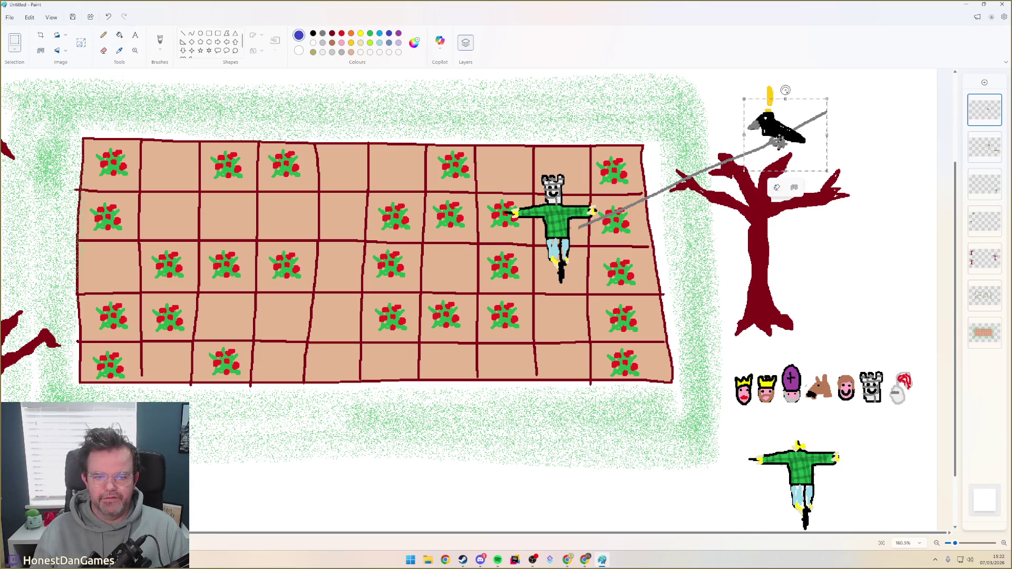
{"action": "key", "text": "ctrl+z"}
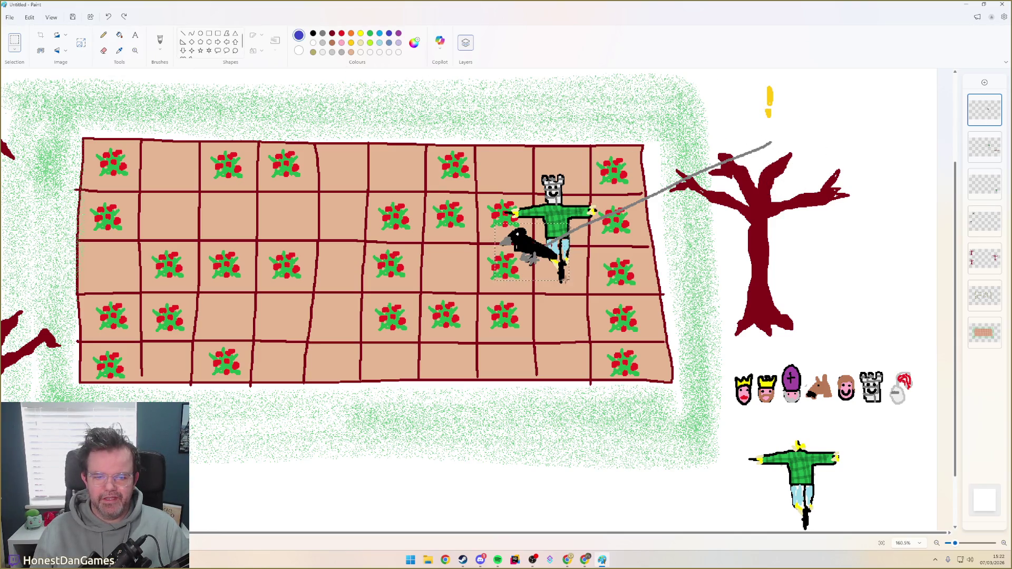
{"action": "left_click_drag", "start_coordinate": [526, 246], "coordinate": [783, 135]}
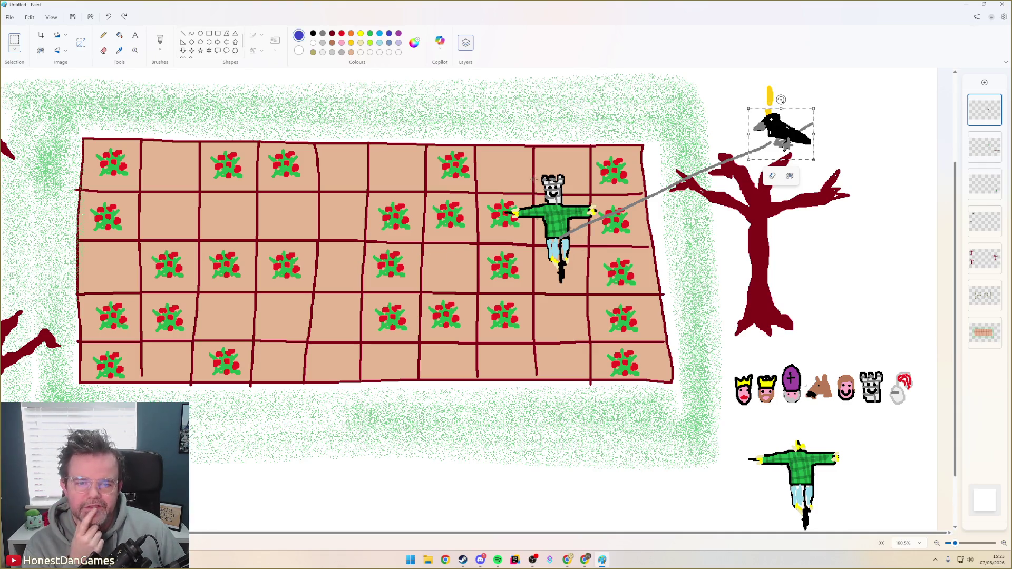
Lower the scarecrow slightly on the second layer and remove its castle head
{"action": "left_click", "coordinate": [979, 142]}
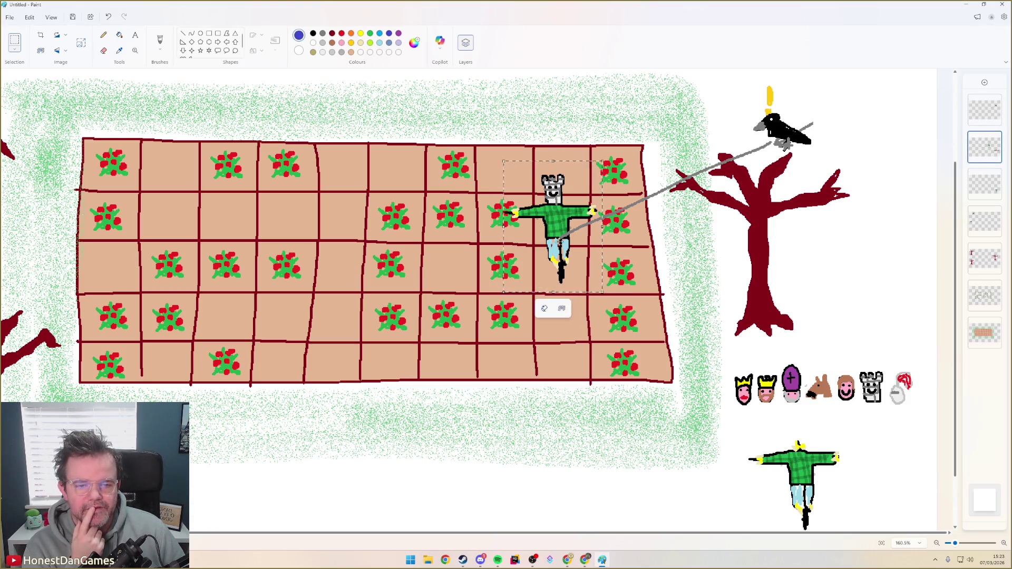
{"action": "left_click_drag", "start_coordinate": [558, 242], "coordinate": [562, 287]}
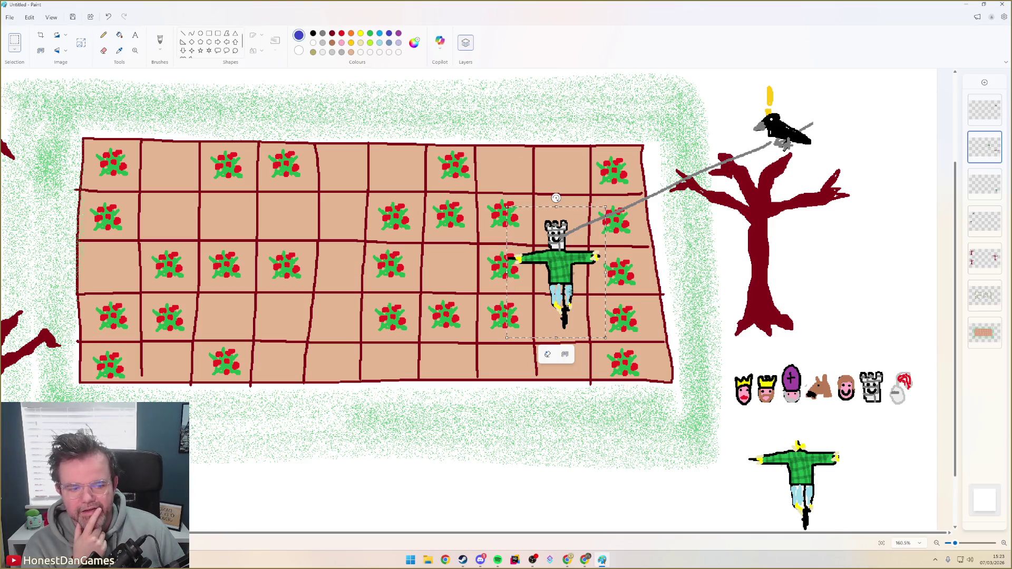
{"action": "left_click", "coordinate": [529, 191]}
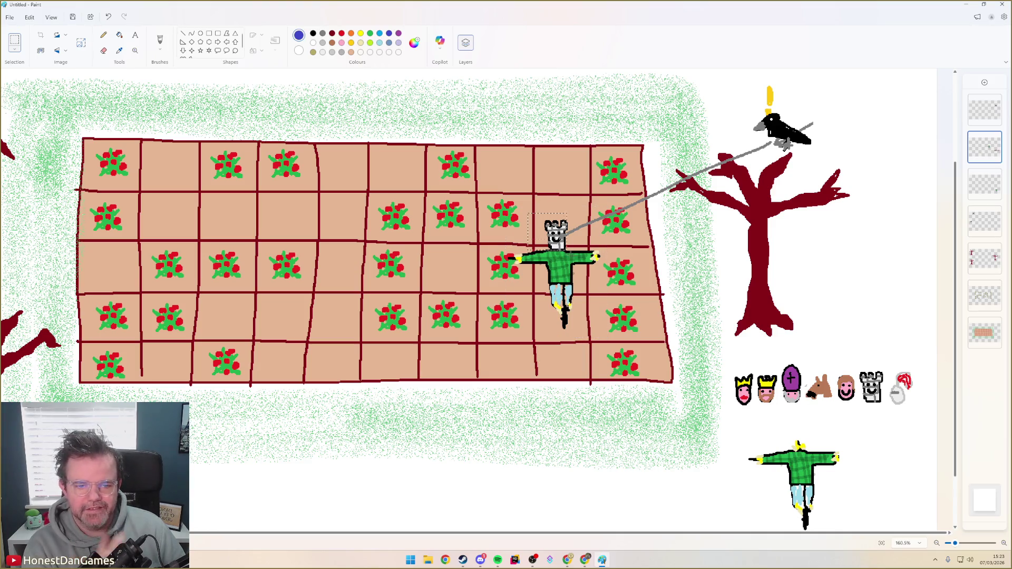
{"action": "key", "text": "ctrl+z"}
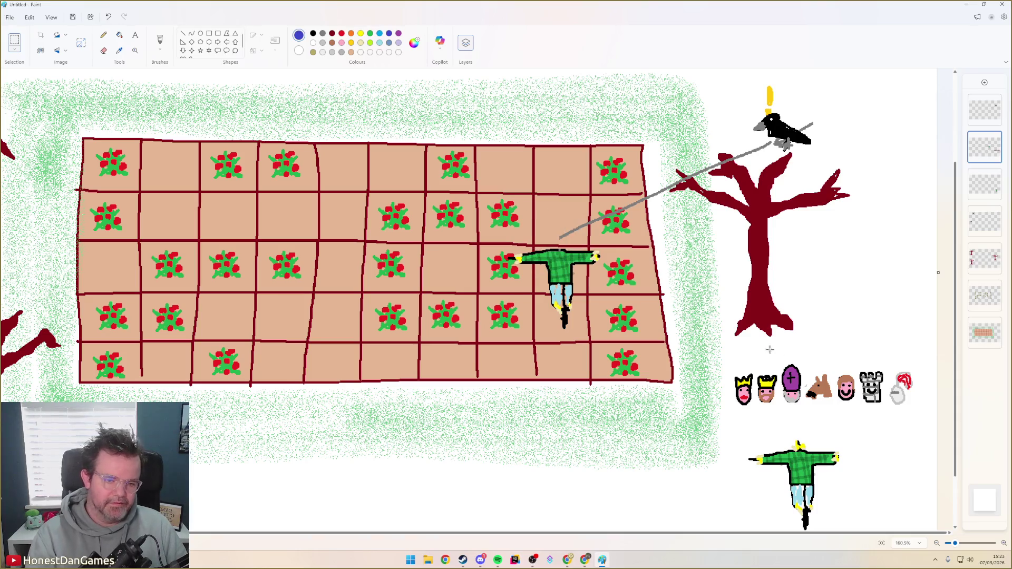
Paste the copied horse head onto the scarecrow
{"action": "key", "text": "ctrl+v"}
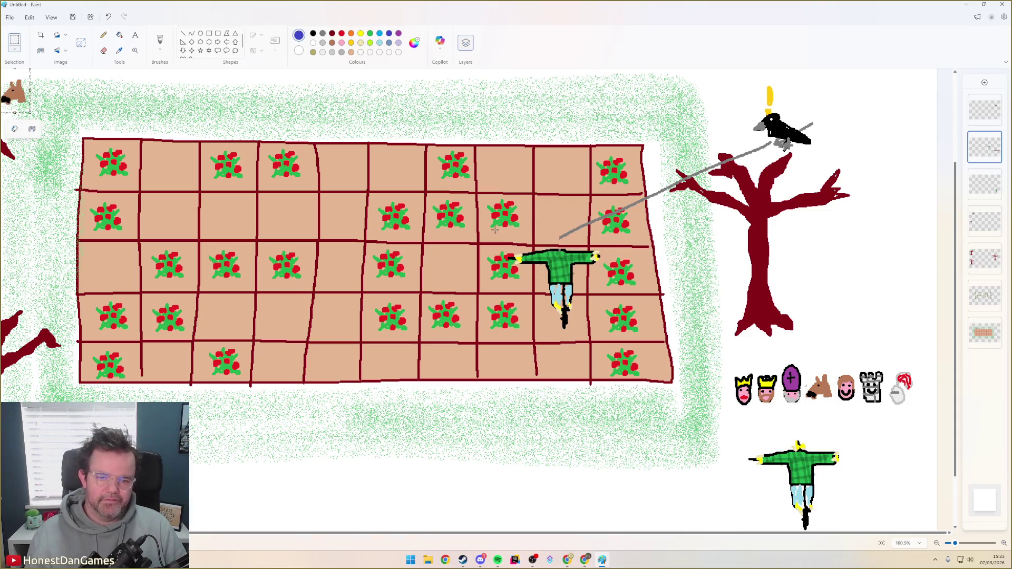
{"action": "left_click_drag", "start_coordinate": [14, 94], "coordinate": [549, 236]}
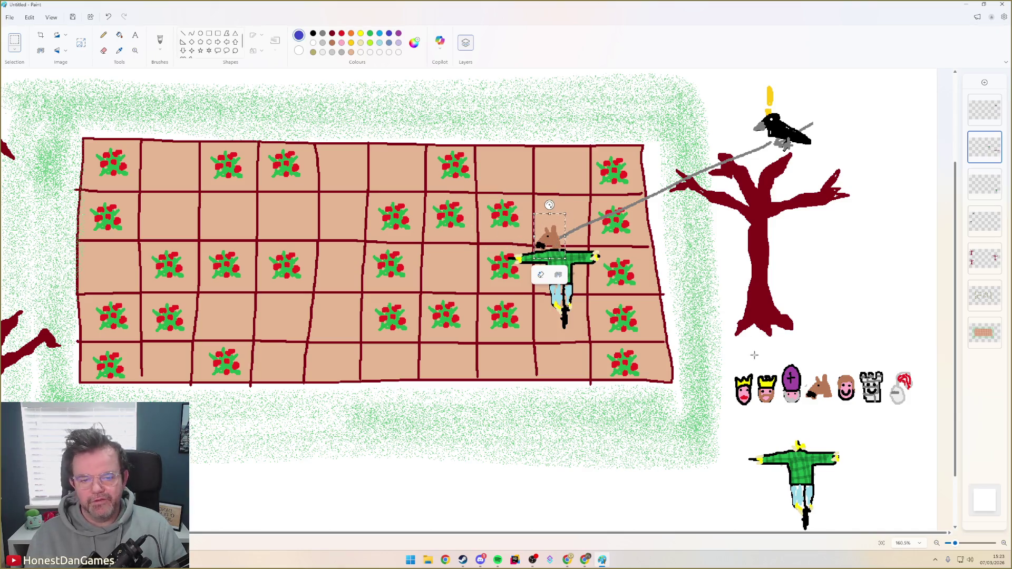
{"action": "left_click", "coordinate": [721, 283]}
Return the horse-headed scarecrow to its right-side spot and paste the three flowers
{"action": "left_click_drag", "start_coordinate": [478, 203], "coordinate": [641, 354]}
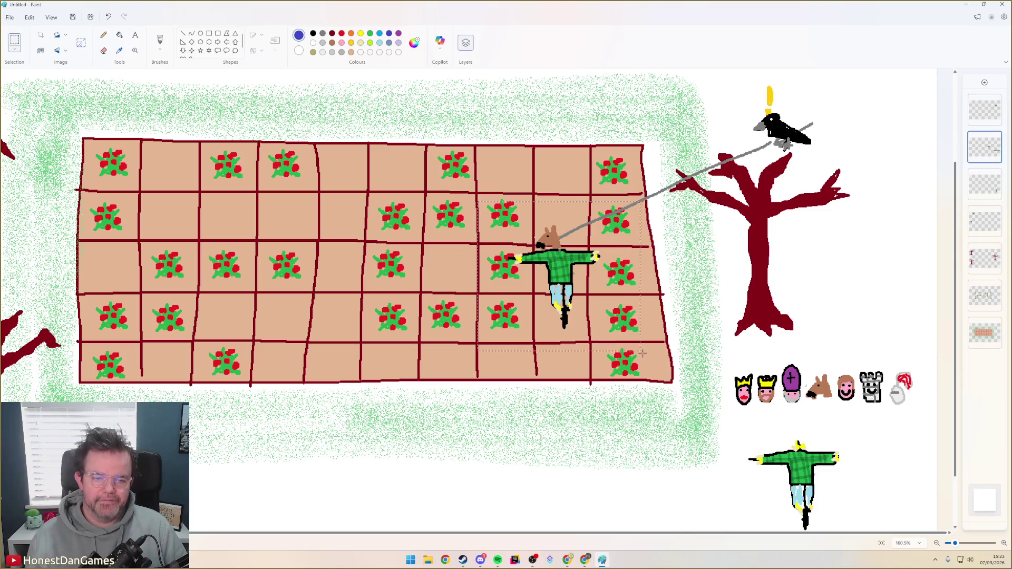
{"action": "left_click_drag", "start_coordinate": [562, 280], "coordinate": [439, 226]}
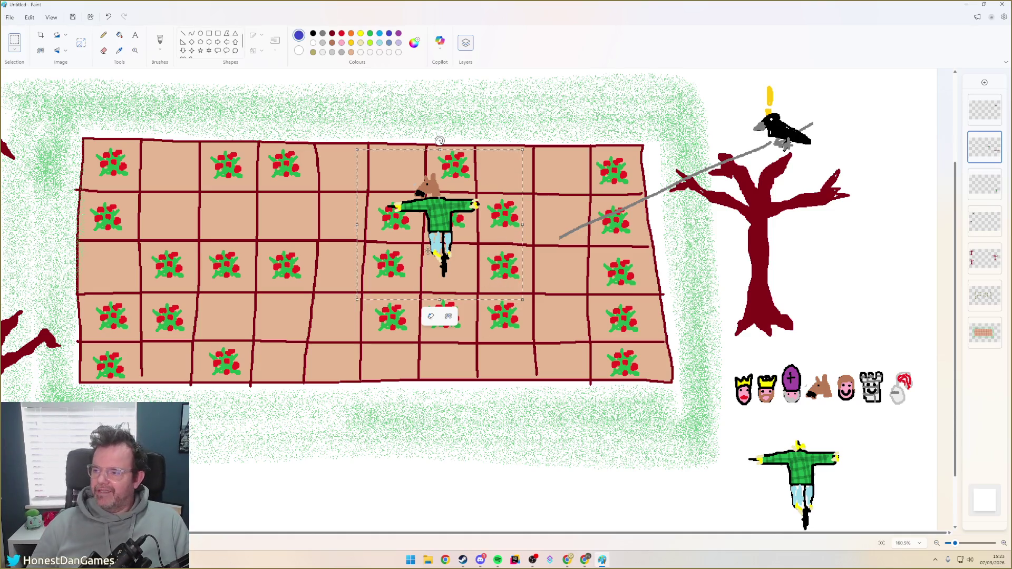
{"action": "mouse_move", "coordinate": [442, 236]}
{"action": "left_mouse_down"}
{"action": "mouse_move", "coordinate": [545, 260]}
{"action": "mouse_move", "coordinate": [560, 290]}
{"action": "left_mouse_up"}
{"action": "left_click", "coordinate": [985, 294]}
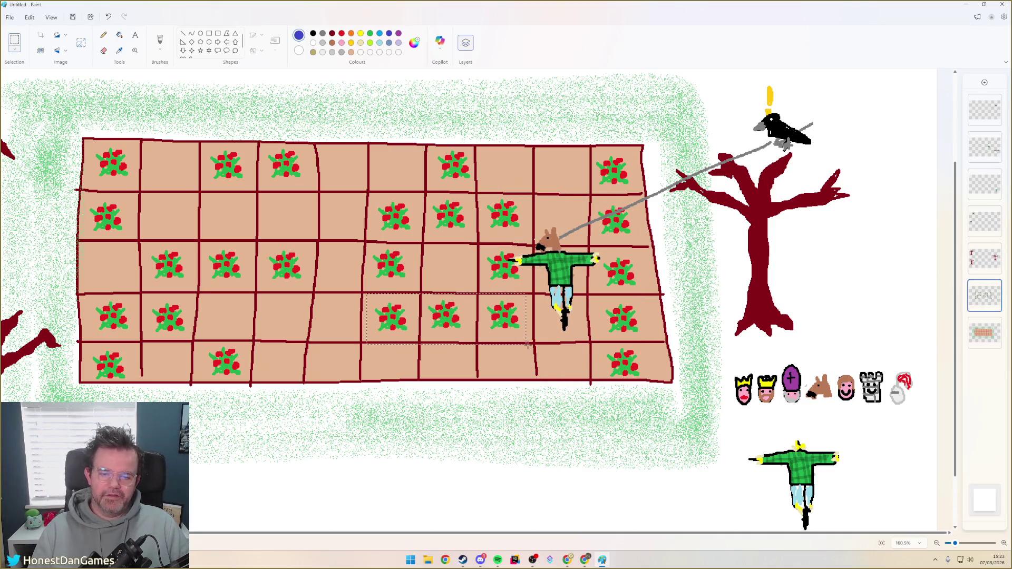
{"action": "key", "text": "ctrl+v"}
Place the pasted flowers into three cells of the grid's bottom row
{"action": "left_click_drag", "start_coordinate": [110, 97], "coordinate": [444, 328]}
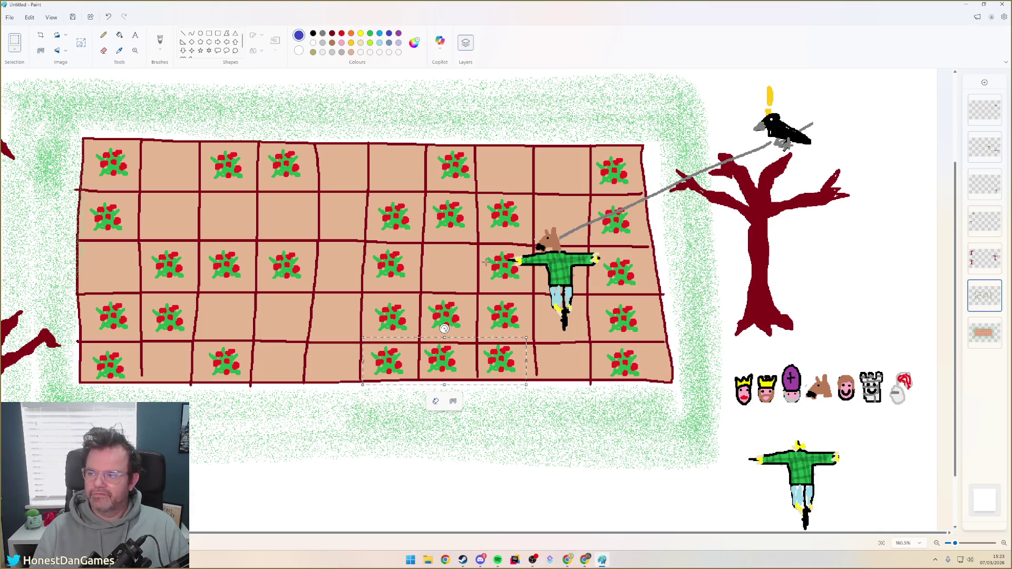
{"action": "left_click", "coordinate": [985, 147]}
Move the horse-headed scarecrow left to the middle of the grid and box a block of cells
{"action": "left_click_drag", "start_coordinate": [627, 366], "coordinate": [628, 362]}
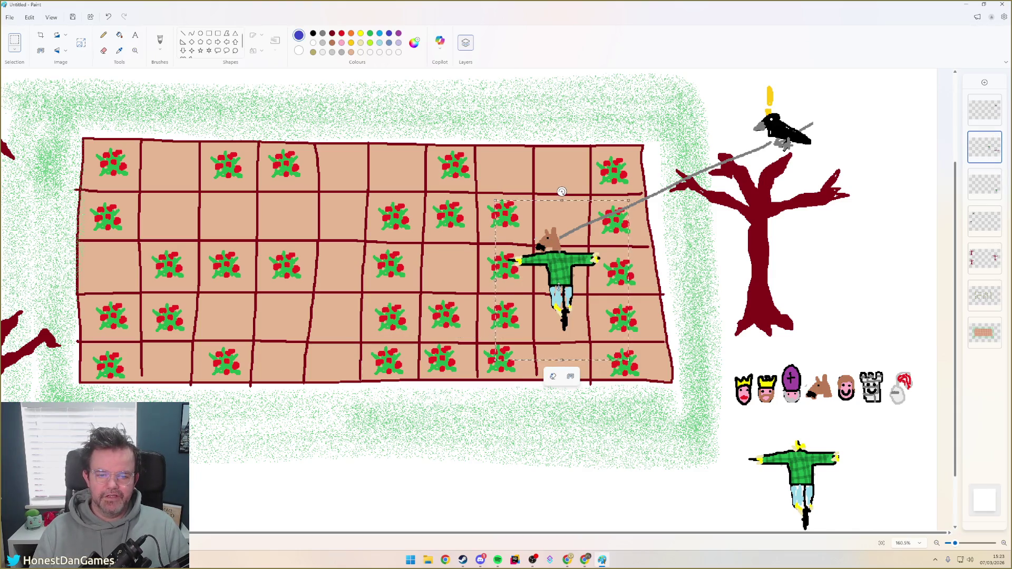
{"action": "mouse_move", "coordinate": [557, 273]}
{"action": "left_mouse_down"}
{"action": "mouse_move", "coordinate": [446, 238]}
{"action": "mouse_move", "coordinate": [362, 249]}
{"action": "mouse_move", "coordinate": [338, 262]}
{"action": "mouse_move", "coordinate": [340, 278]}
{"action": "mouse_move", "coordinate": [575, 244]}
{"action": "mouse_move", "coordinate": [550, 237]}
{"action": "mouse_move", "coordinate": [562, 314]}
{"action": "mouse_move", "coordinate": [297, 317]}
{"action": "mouse_move", "coordinate": [339, 295]}
{"action": "mouse_move", "coordinate": [343, 249]}
{"action": "mouse_move", "coordinate": [340, 310]}
{"action": "mouse_move", "coordinate": [341, 230]}
{"action": "mouse_move", "coordinate": [337, 257]}
{"action": "mouse_move", "coordinate": [565, 293]}
{"action": "mouse_move", "coordinate": [429, 226]}
{"action": "mouse_move", "coordinate": [448, 236]}
{"action": "left_mouse_up"}
{"action": "left_click", "coordinate": [451, 142]}
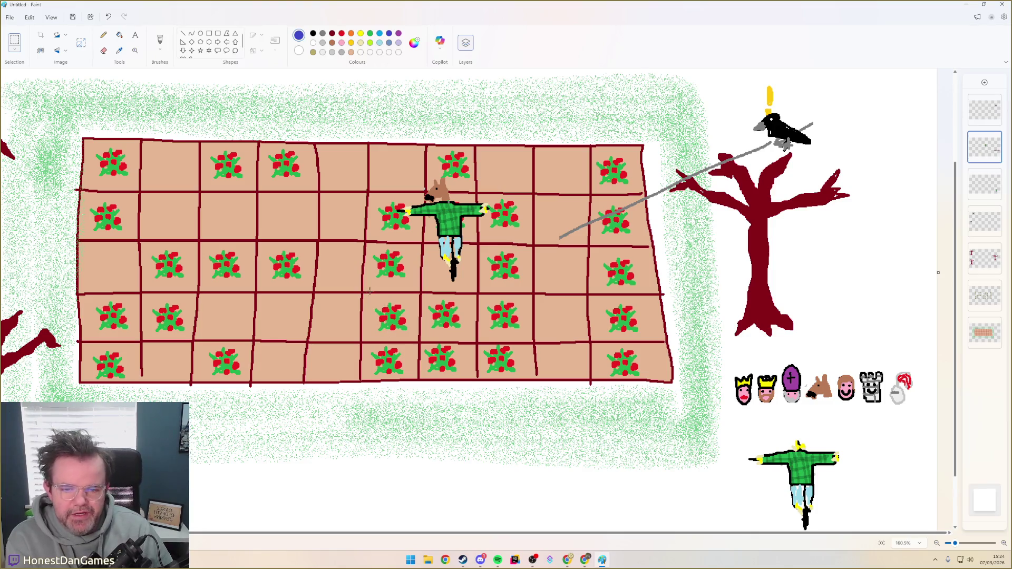
{"action": "left_click_drag", "start_coordinate": [364, 295], "coordinate": [538, 384]}
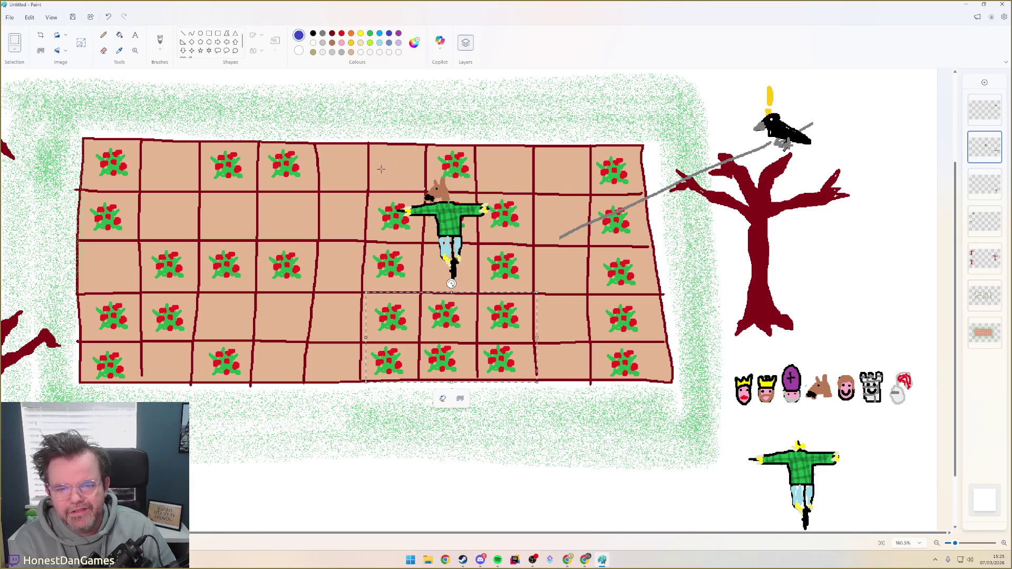
Move the scarecrow up to the top edge of the field grid
{"action": "left_click_drag", "start_coordinate": [370, 173], "coordinate": [492, 302]}
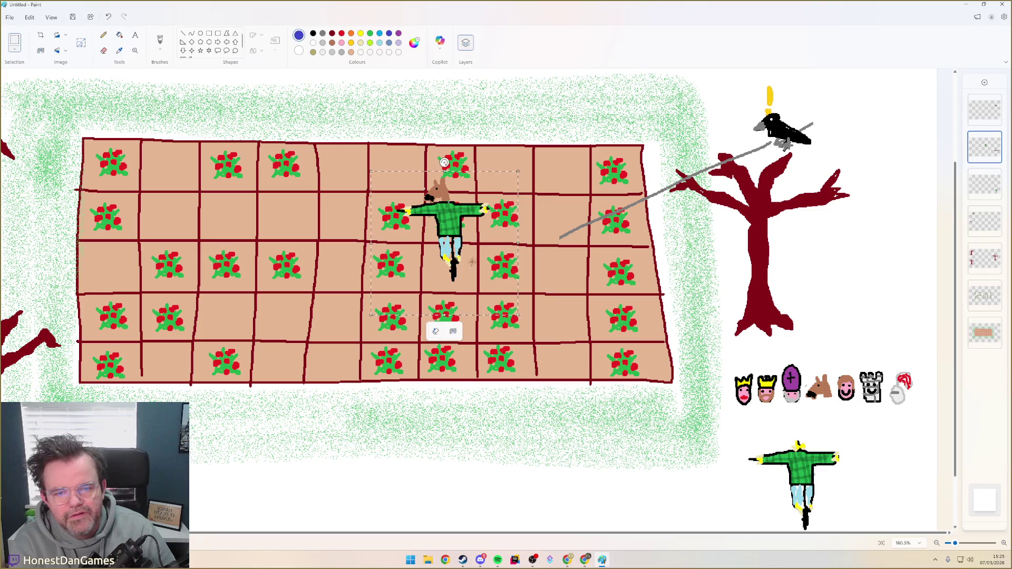
{"action": "mouse_move", "coordinate": [455, 250]}
{"action": "left_mouse_down"}
{"action": "mouse_move", "coordinate": [454, 209]}
{"action": "mouse_move", "coordinate": [399, 146]}
{"action": "mouse_move", "coordinate": [364, 158]}
{"action": "mouse_move", "coordinate": [343, 199]}
{"action": "left_mouse_up"}
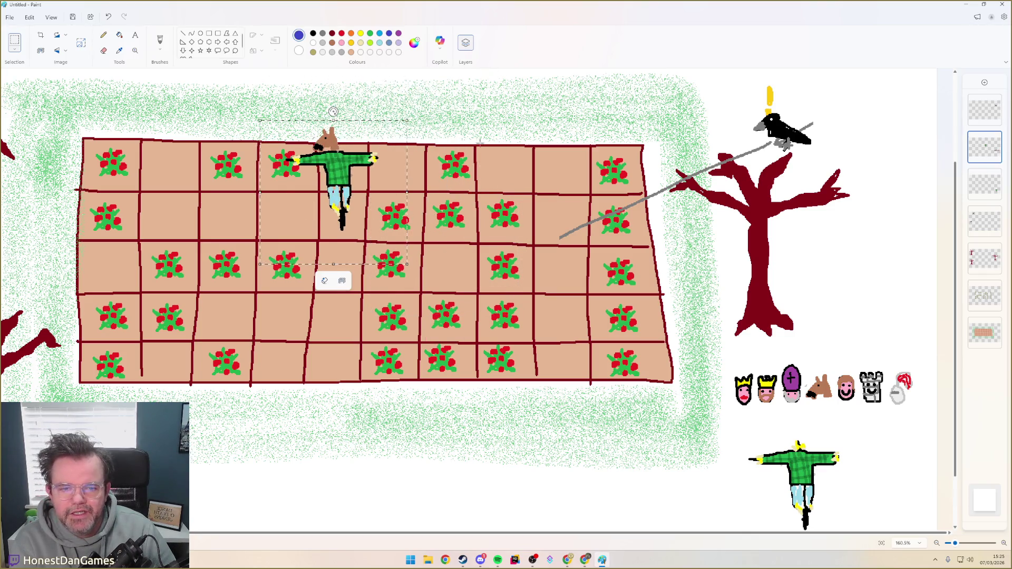
{"action": "left_click", "coordinate": [477, 120]}
Duplicate a layer from its thumbnail's right-click menu
{"action": "left_click", "coordinate": [985, 295]}
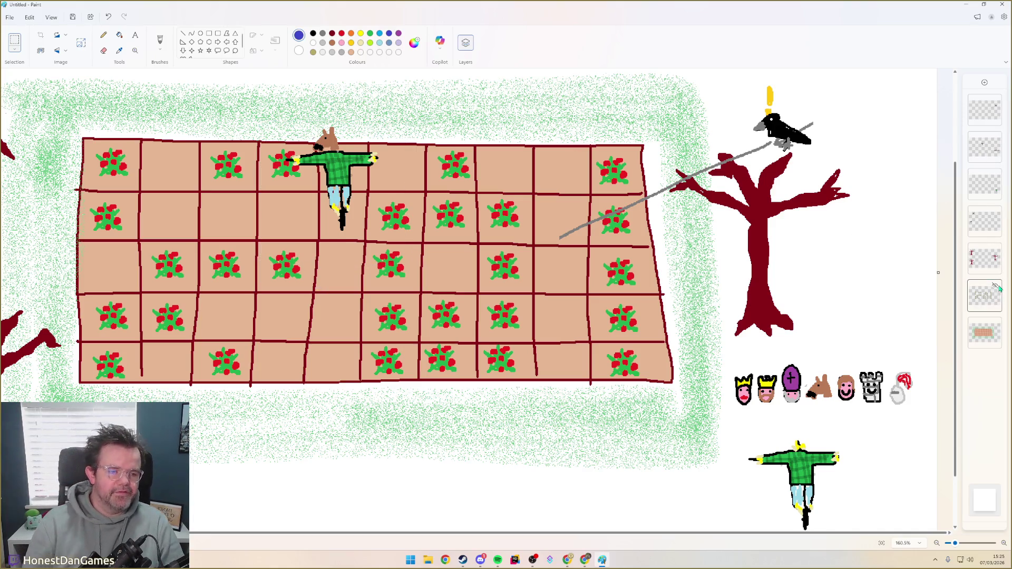
{"action": "right_click", "coordinate": [984, 295]}
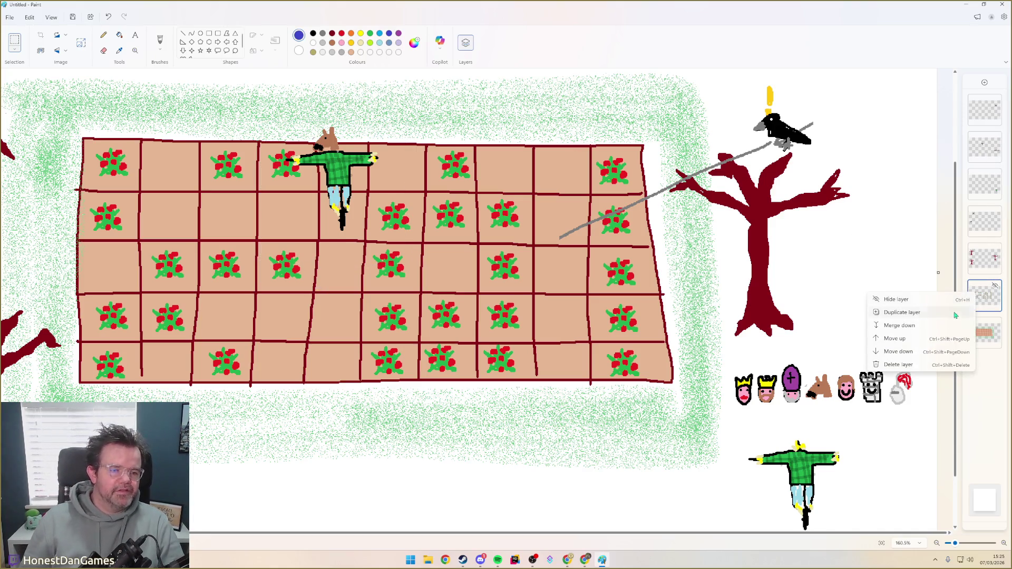
{"action": "left_click", "coordinate": [917, 313]}
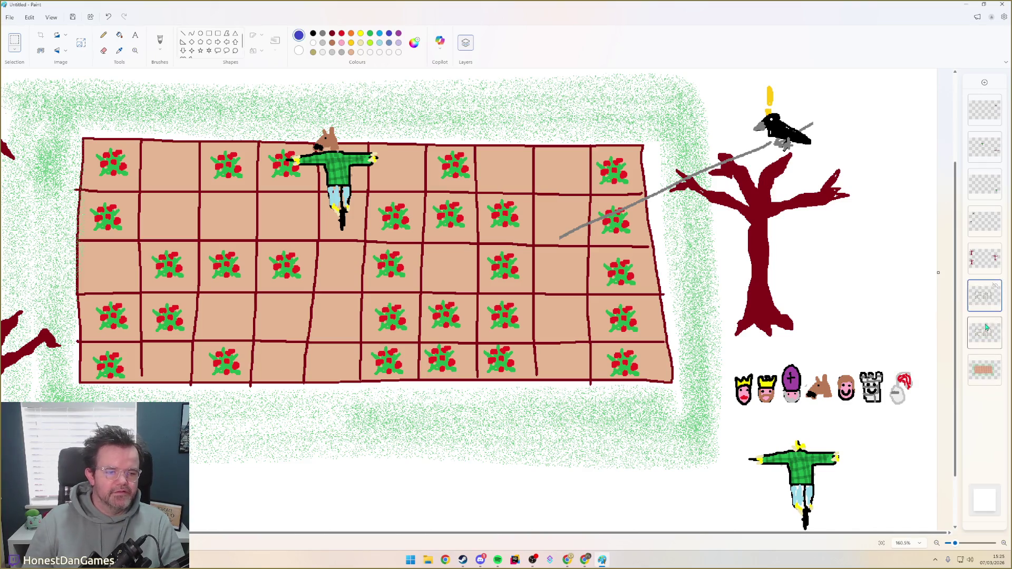
{"action": "left_click", "coordinate": [985, 295]}
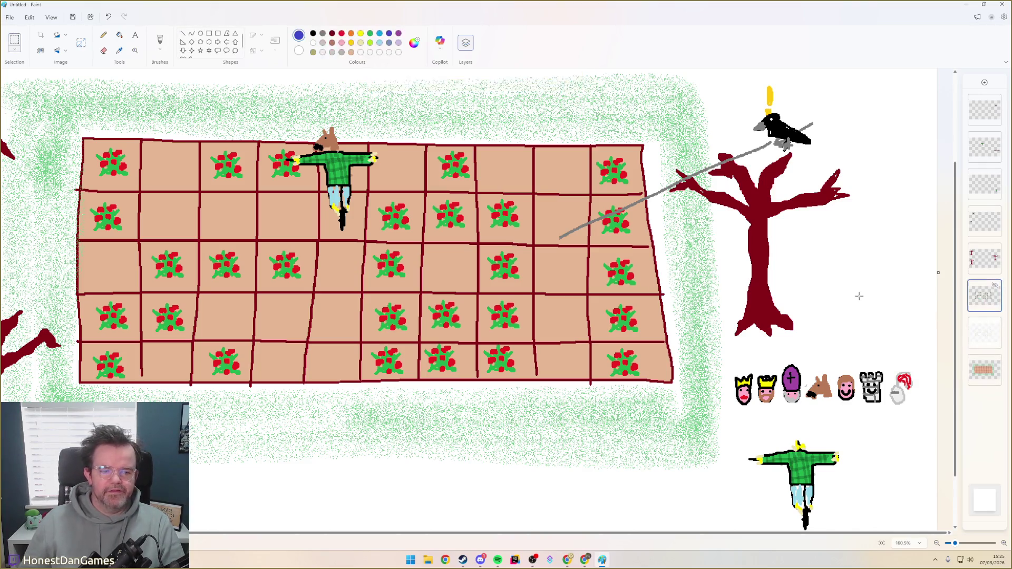
Delete the left, middle and top-right flower groups, keeping only the bottom-right flower
{"action": "left_click_drag", "start_coordinate": [62, 113], "coordinate": [319, 386]}
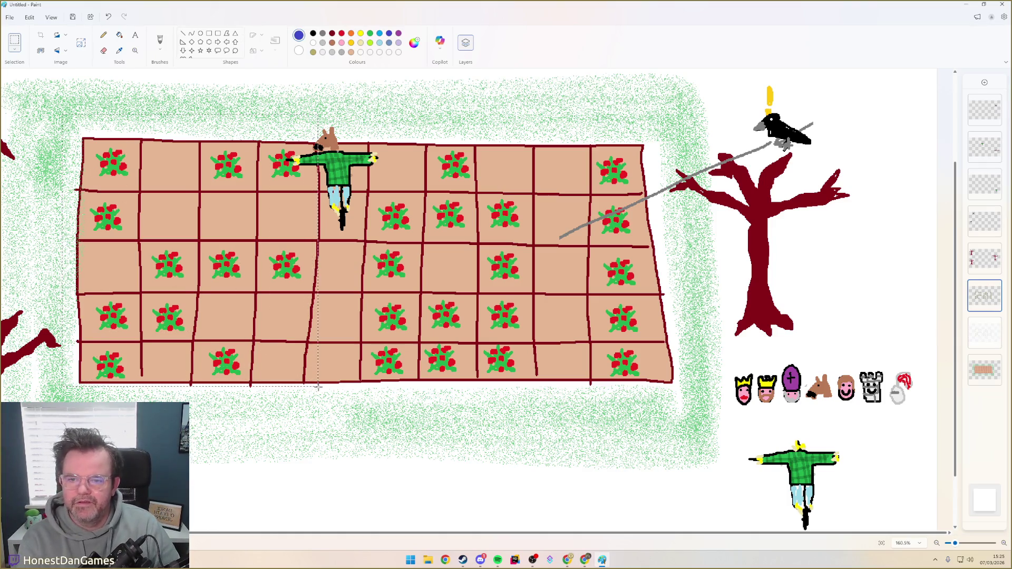
{"action": "key", "text": "Delete"}
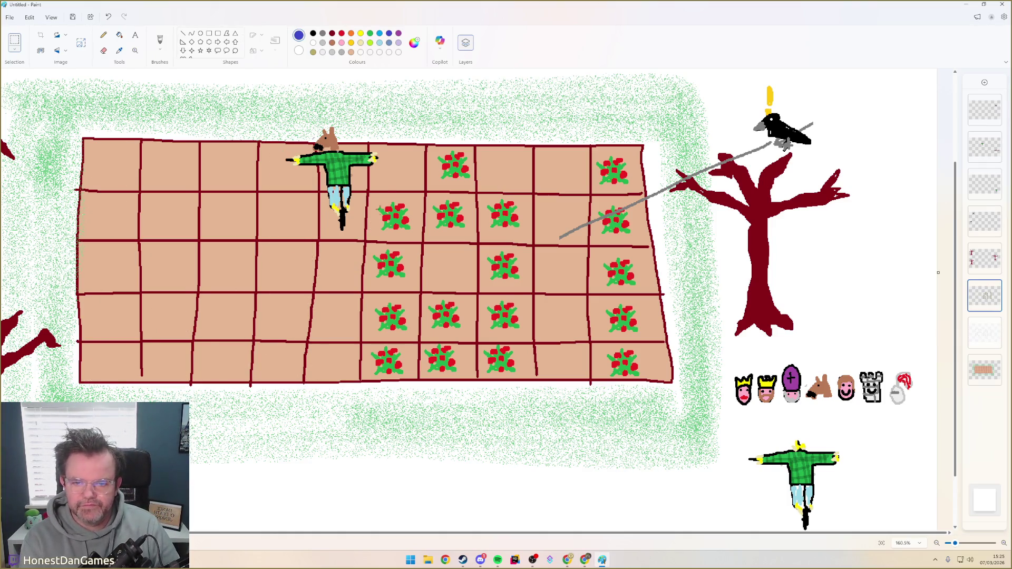
{"action": "left_click_drag", "start_coordinate": [371, 134], "coordinate": [586, 396]}
{"action": "key", "text": "Delete"}
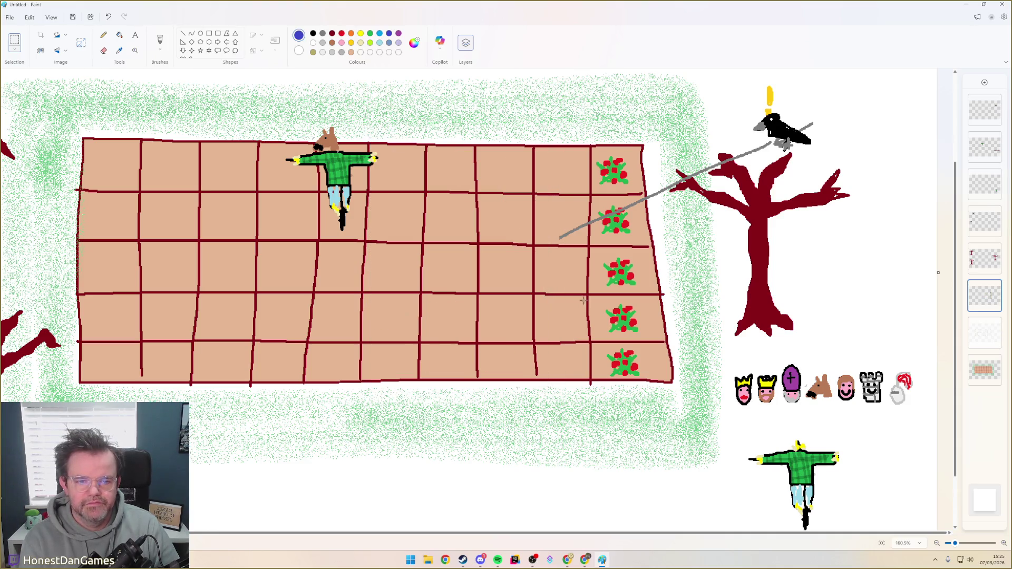
{"action": "left_click_drag", "start_coordinate": [585, 143], "coordinate": [668, 339]}
{"action": "key", "text": "Delete"}
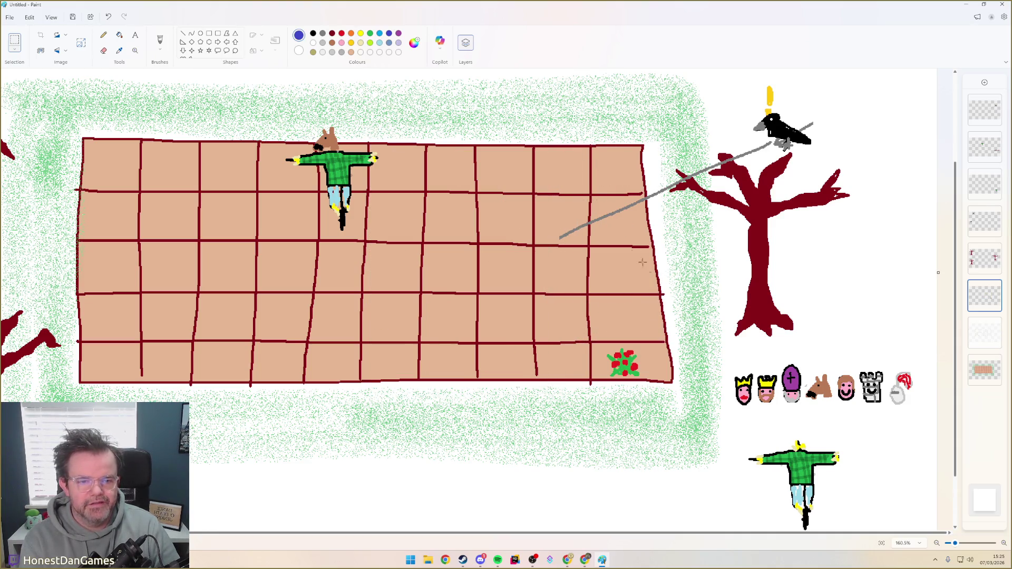
{"action": "left_click", "coordinate": [996, 141]}
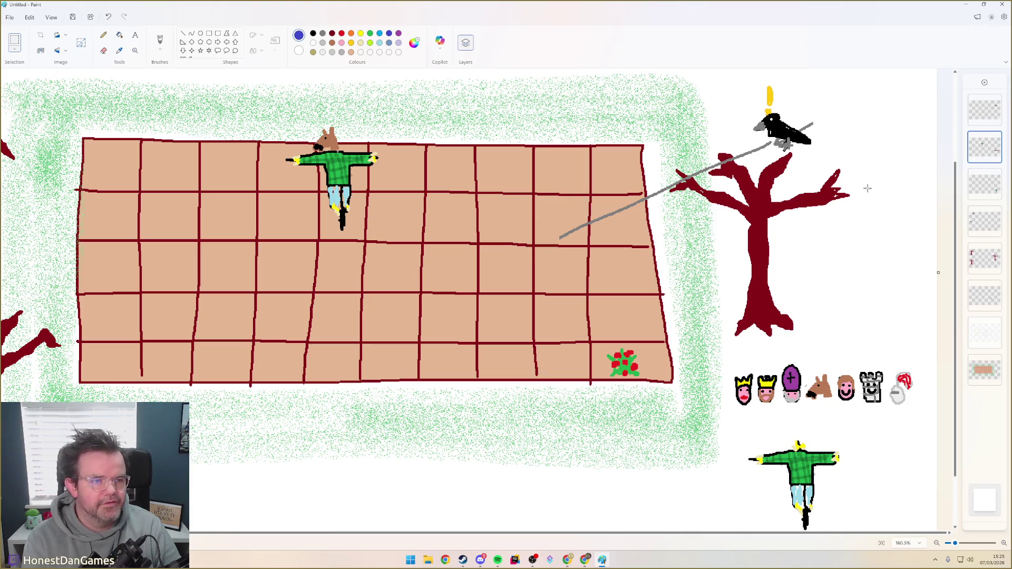
On the top layer, delete the long grey line and its leftover stub near the crow
{"action": "left_click", "coordinate": [984, 109]}
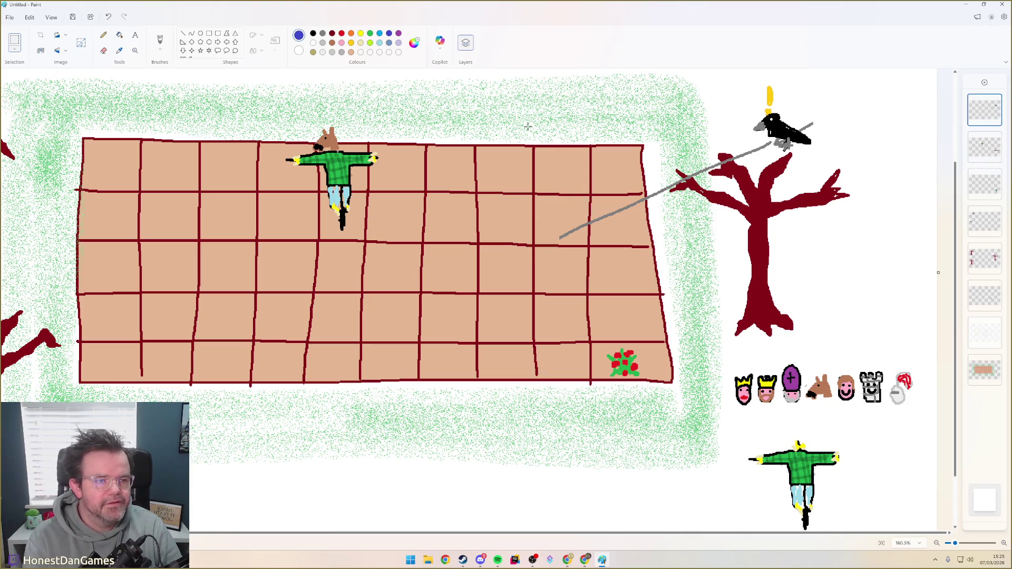
{"action": "left_click_drag", "start_coordinate": [559, 237], "coordinate": [735, 135]}
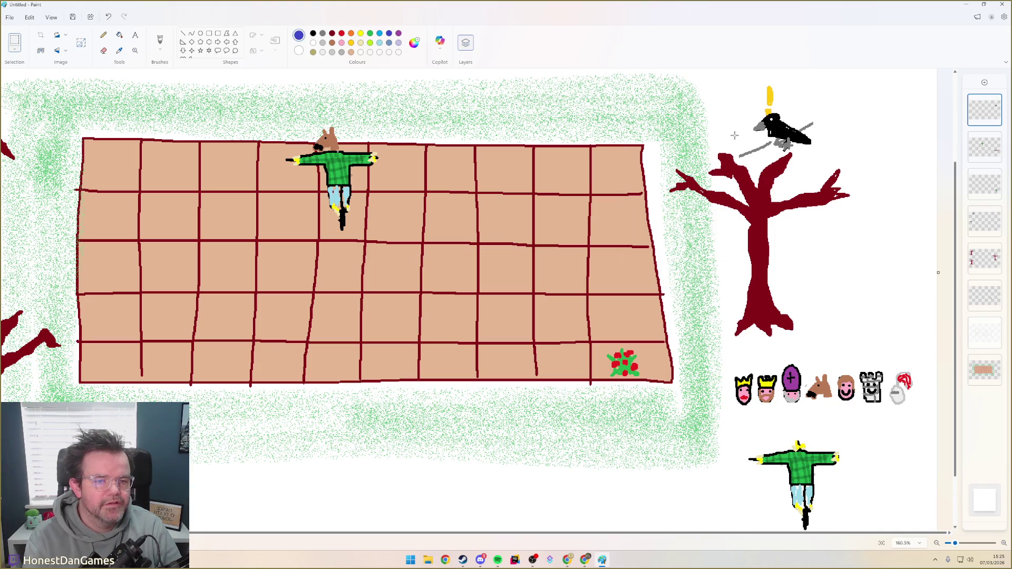
{"action": "key", "text": "Delete"}
{"action": "left_click_drag", "start_coordinate": [792, 106], "coordinate": [821, 133]}
{"action": "key", "text": "Delete"}
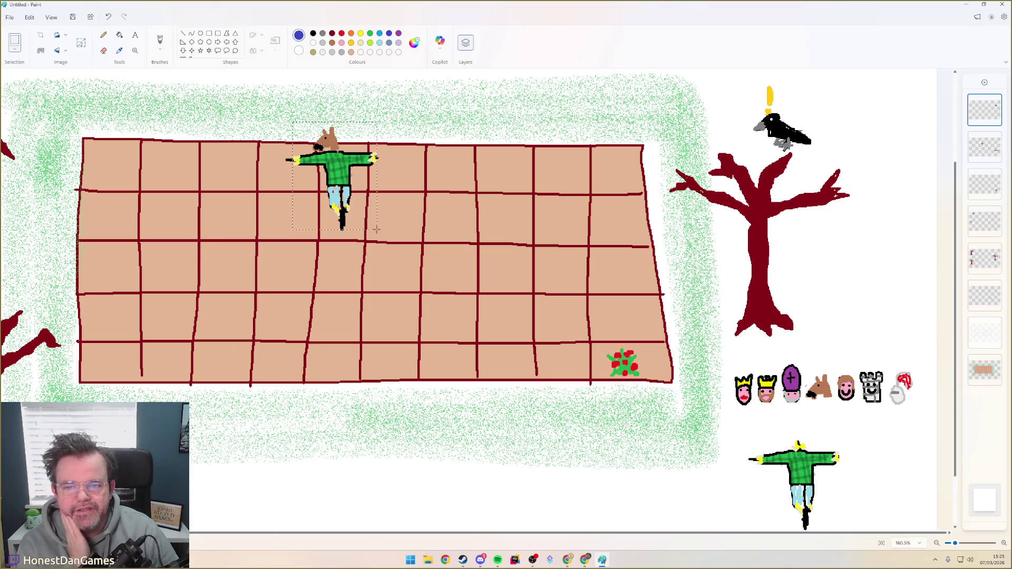
{"action": "left_click_drag", "start_coordinate": [262, 123], "coordinate": [261, 123]}
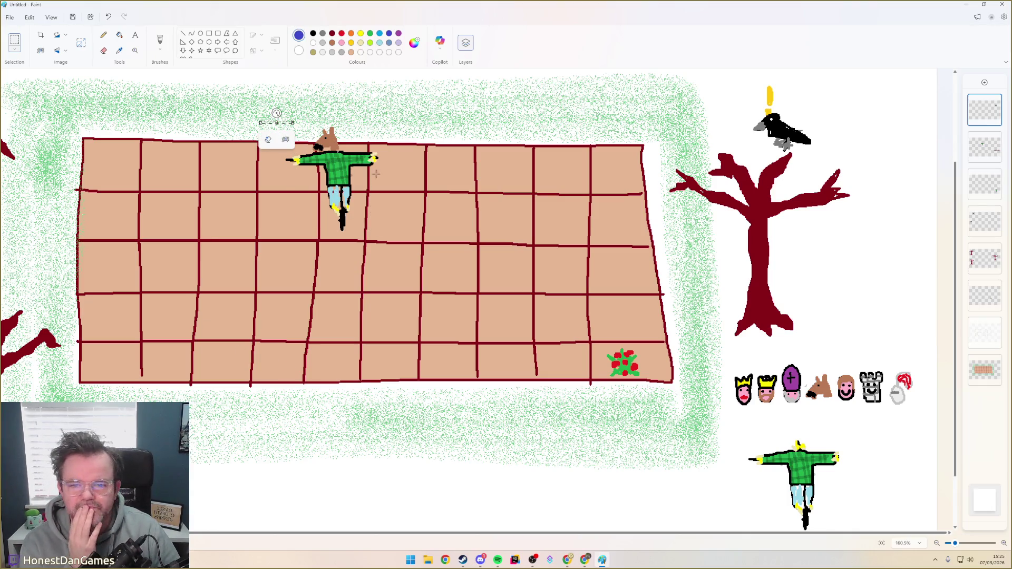
{"action": "left_click", "coordinate": [285, 124]}
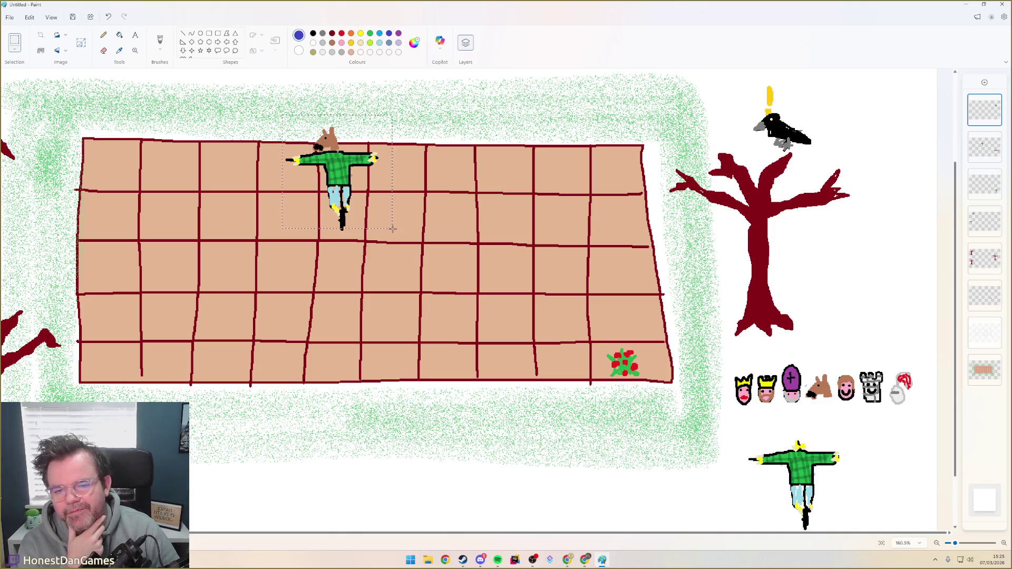
{"action": "left_click_drag", "start_coordinate": [392, 228], "coordinate": [400, 241]}
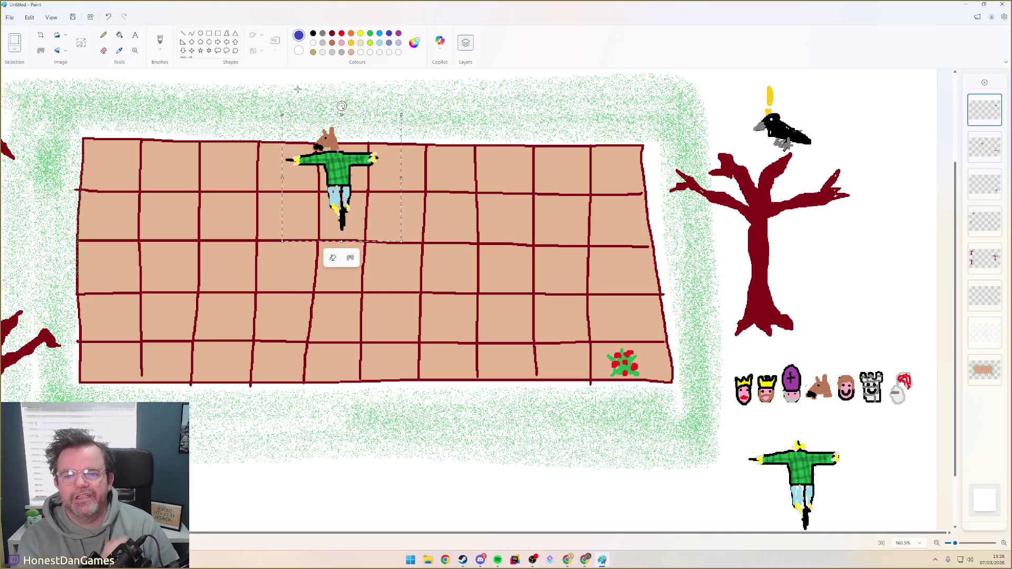
{"action": "left_click", "coordinate": [520, 128]}
{"action": "left_click", "coordinate": [985, 295]}
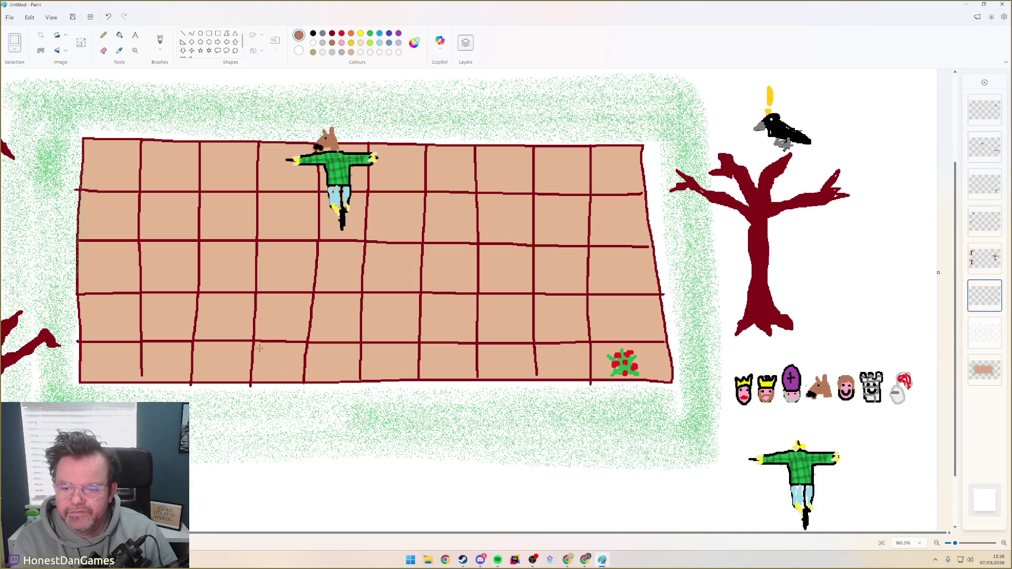
Brush-outline a square in a bottom-row cell, bucket-fill it brown and select the patch
{"action": "left_click", "coordinate": [160, 41]}
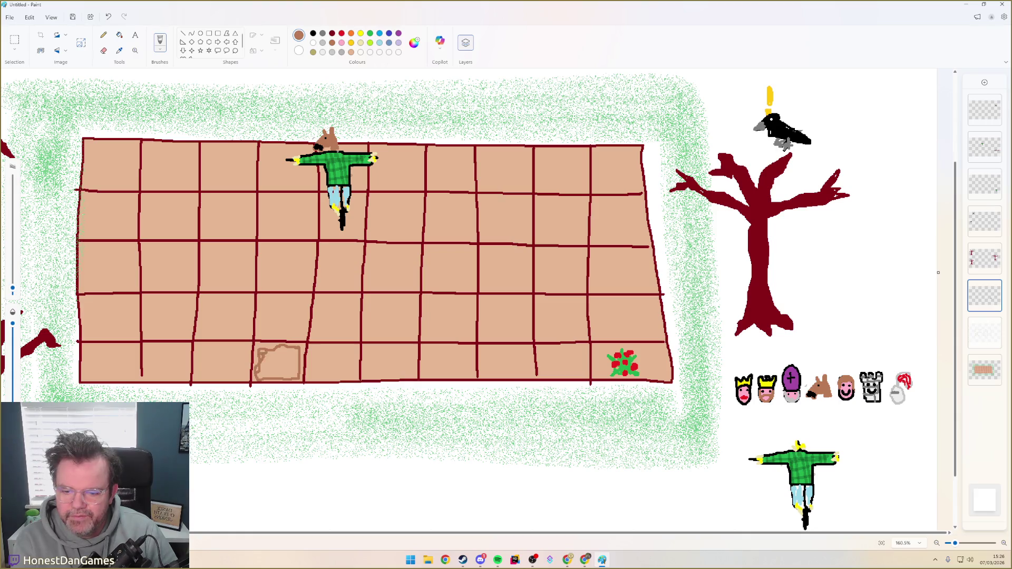
{"action": "left_click", "coordinate": [119, 34]}
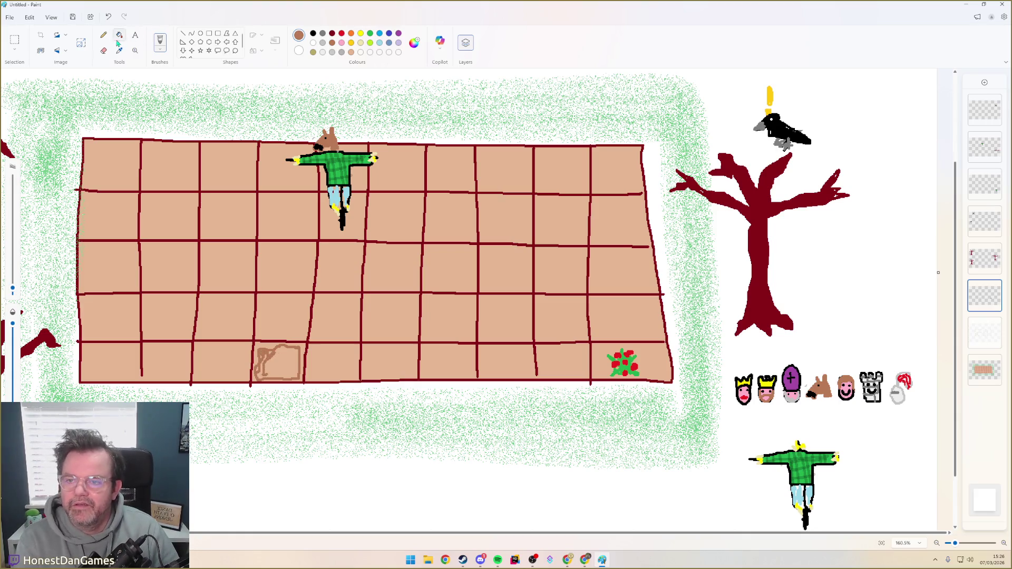
{"action": "left_click", "coordinate": [281, 361]}
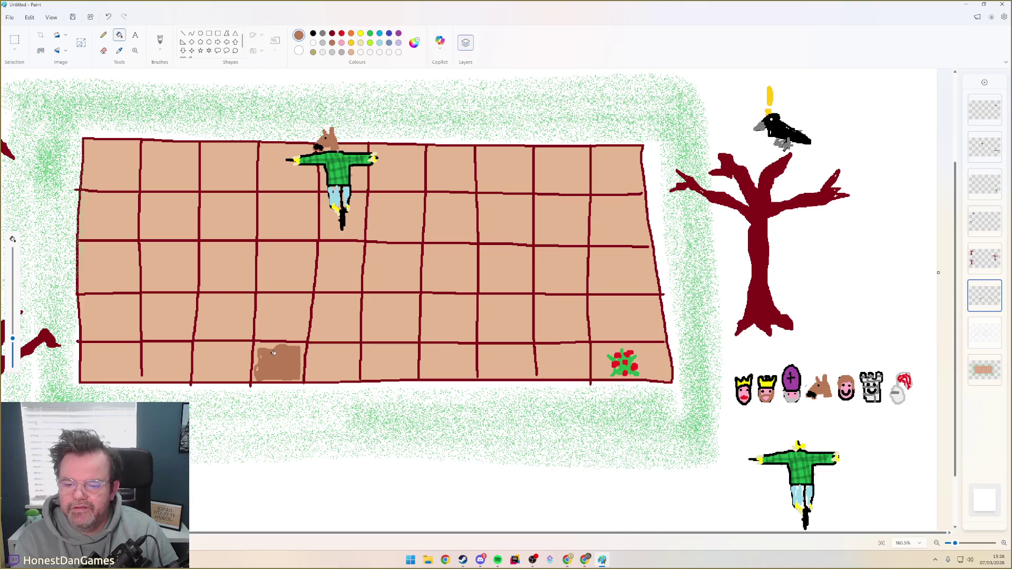
{"action": "left_click", "coordinate": [160, 39]}
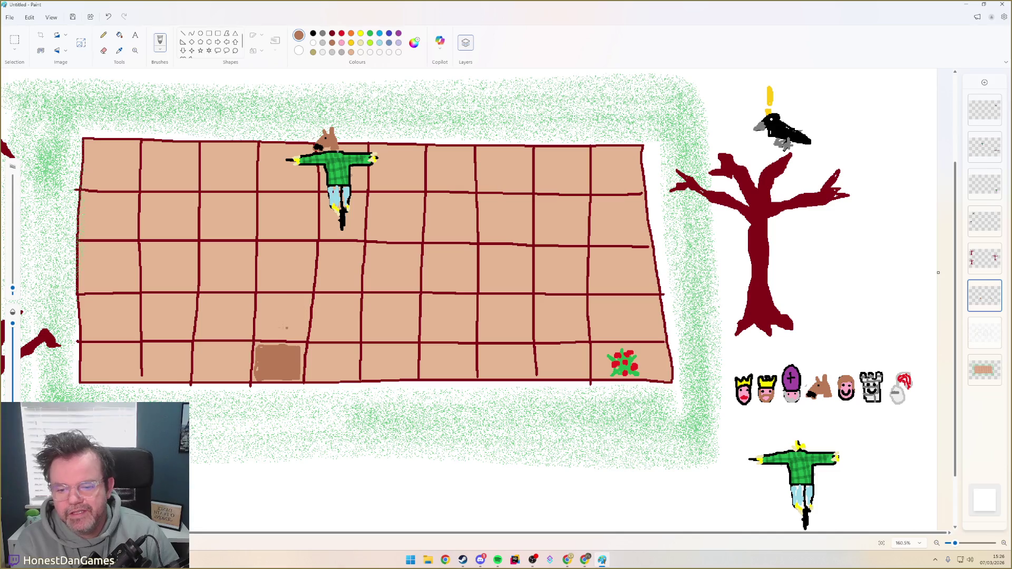
{"action": "left_click", "coordinate": [14, 40]}
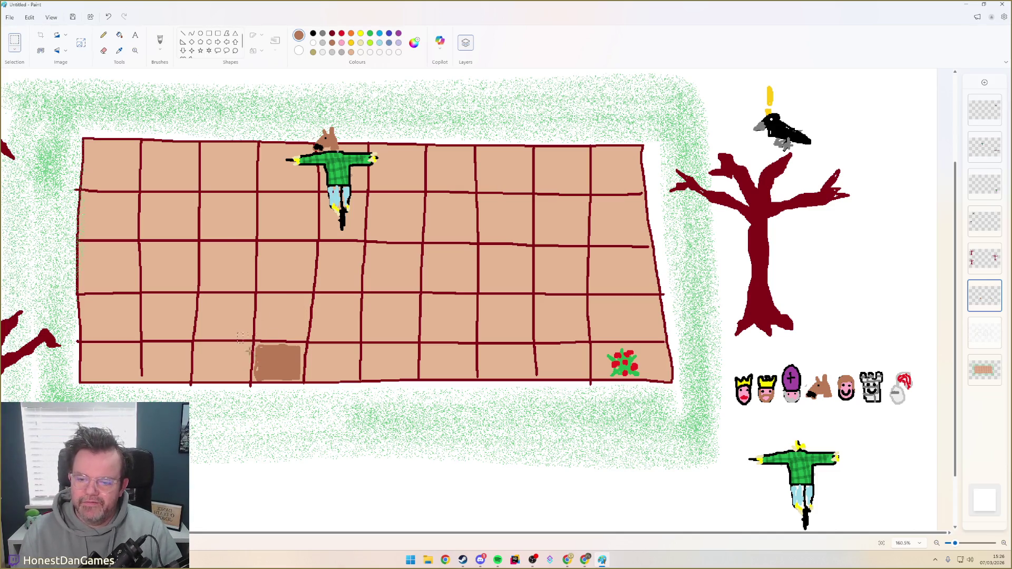
{"action": "left_click_drag", "start_coordinate": [248, 351], "coordinate": [311, 392]}
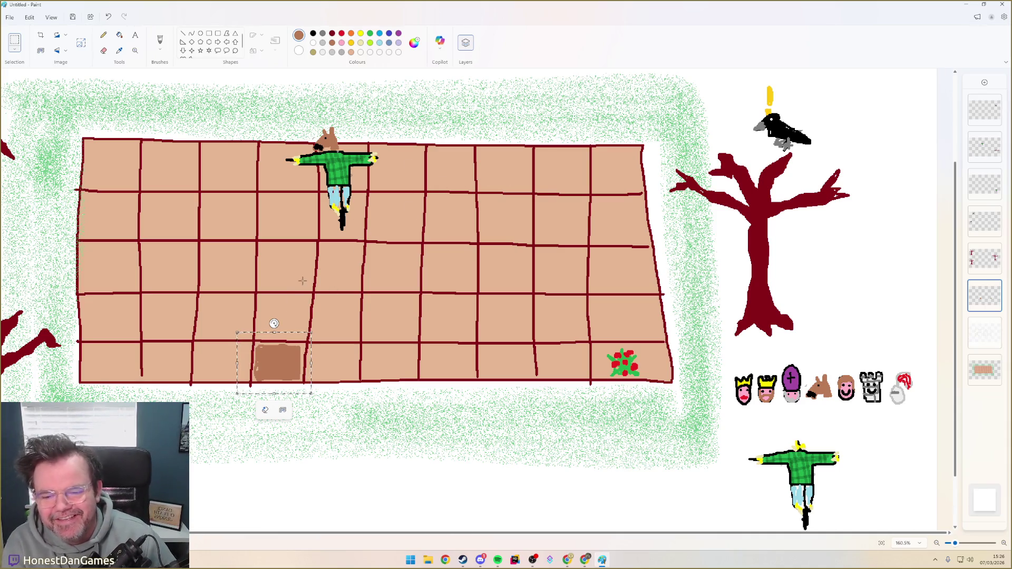
Paste the brown patch copy into a second-row cell right of the scarecrow
{"action": "key", "text": "ctrl+v"}
{"action": "left_click_drag", "start_coordinate": [65, 98], "coordinate": [477, 220]}
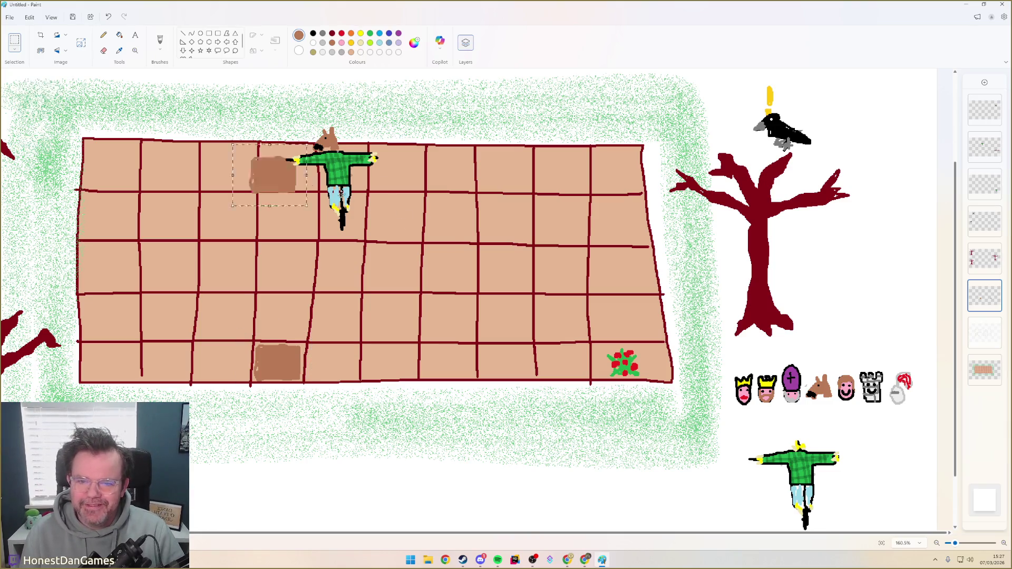
{"action": "left_click", "coordinate": [447, 176]}
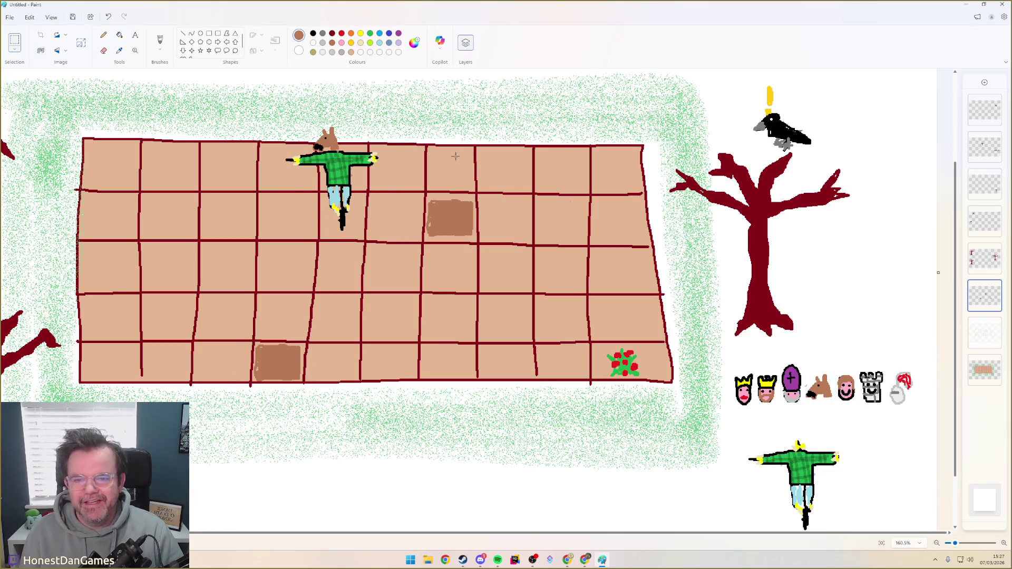
{"action": "left_click", "coordinate": [984, 147]}
{"action": "left_click_drag", "start_coordinate": [300, 118], "coordinate": [346, 142]}
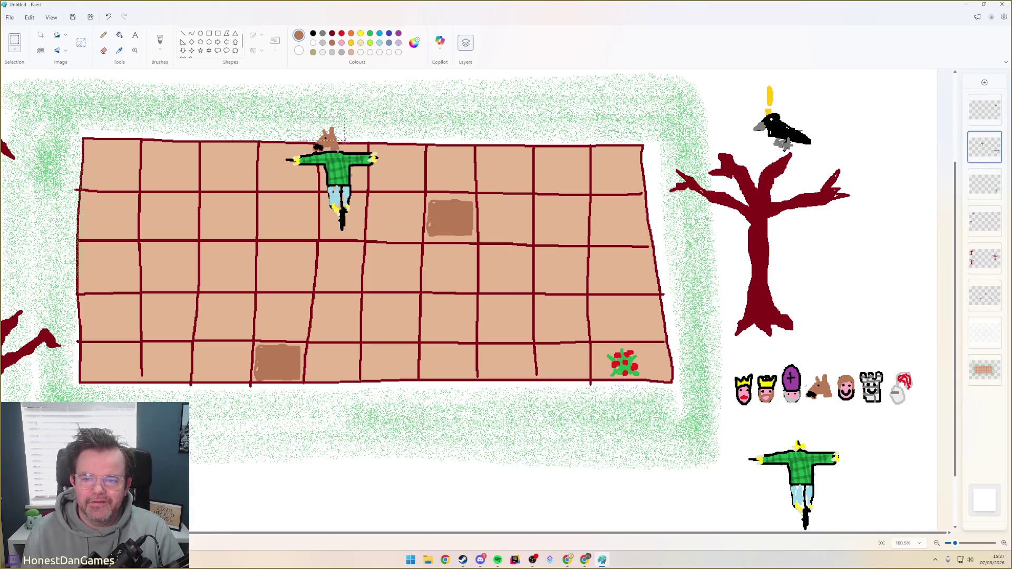
Delete the horse head and paste a copy of the tower piece onto the scarecrow as its head
{"action": "key", "text": "Delete"}
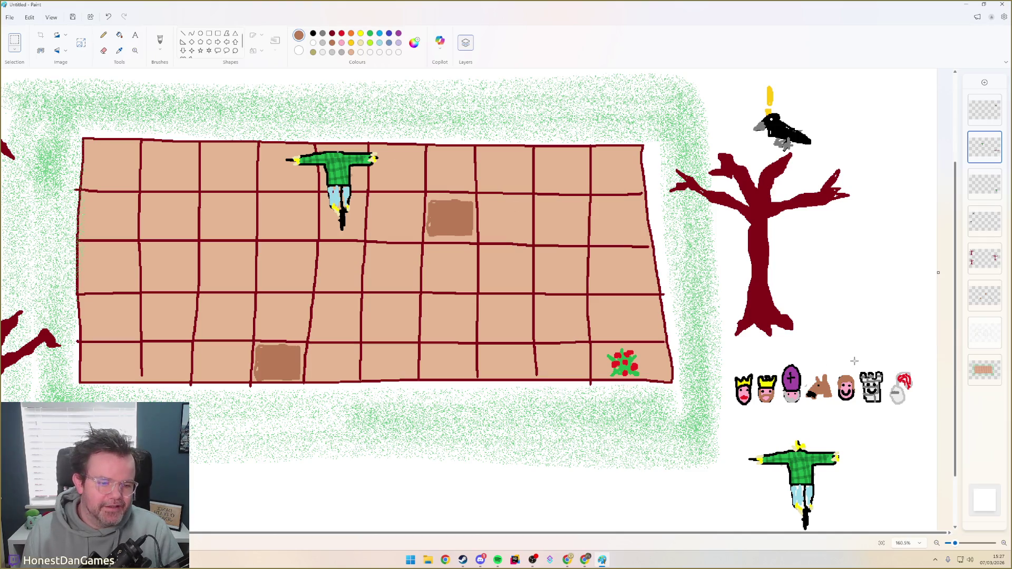
{"action": "left_click", "coordinate": [889, 411]}
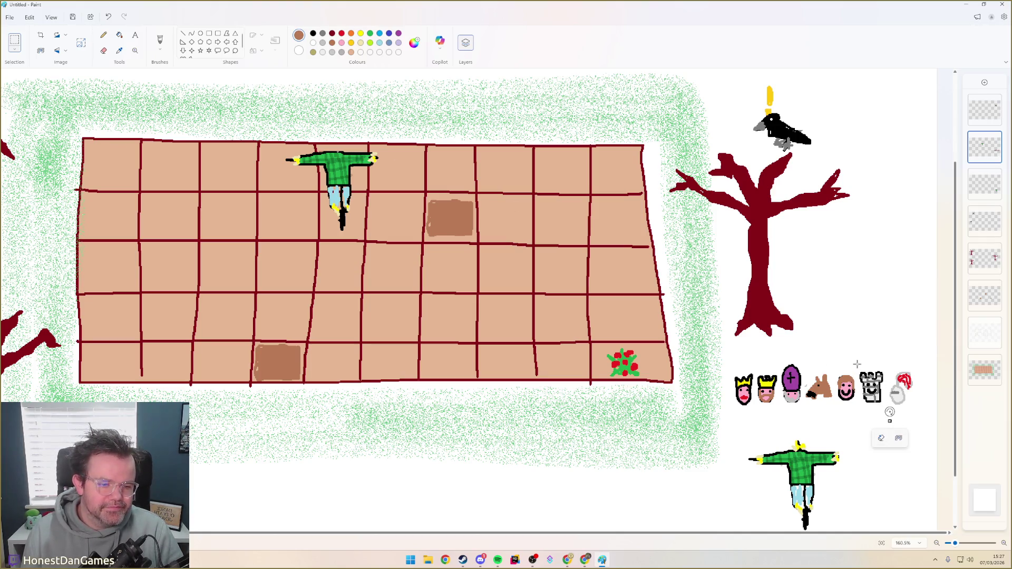
{"action": "key", "text": "ctrl+v"}
{"action": "left_click_drag", "start_coordinate": [14, 91], "coordinate": [335, 136]}
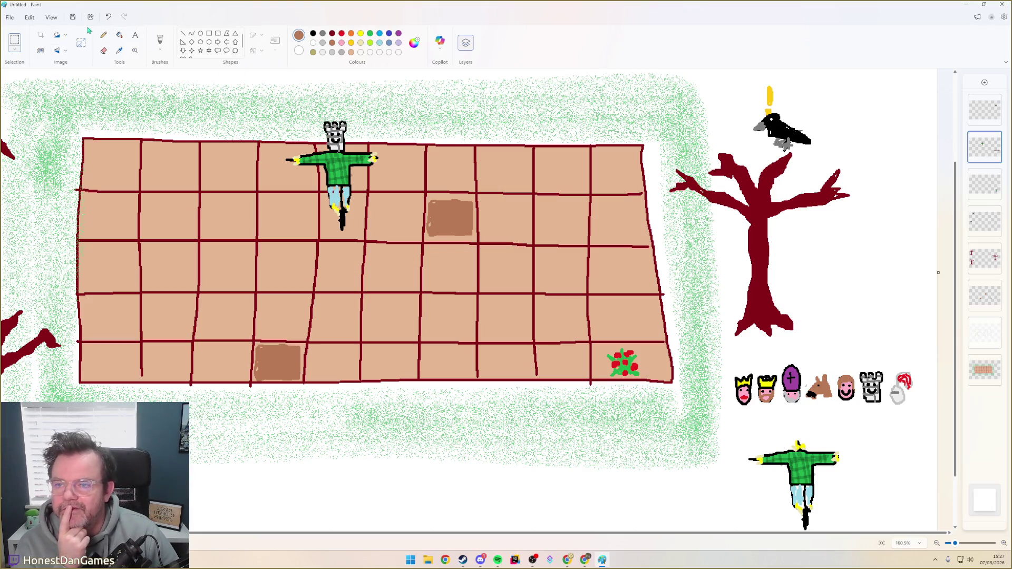
Select the whole tower-headed scarecrow and move it down onto the field grid
{"action": "left_click_drag", "start_coordinate": [294, 97], "coordinate": [393, 248]}
{"action": "left_click_drag", "start_coordinate": [258, 90], "coordinate": [412, 251]}
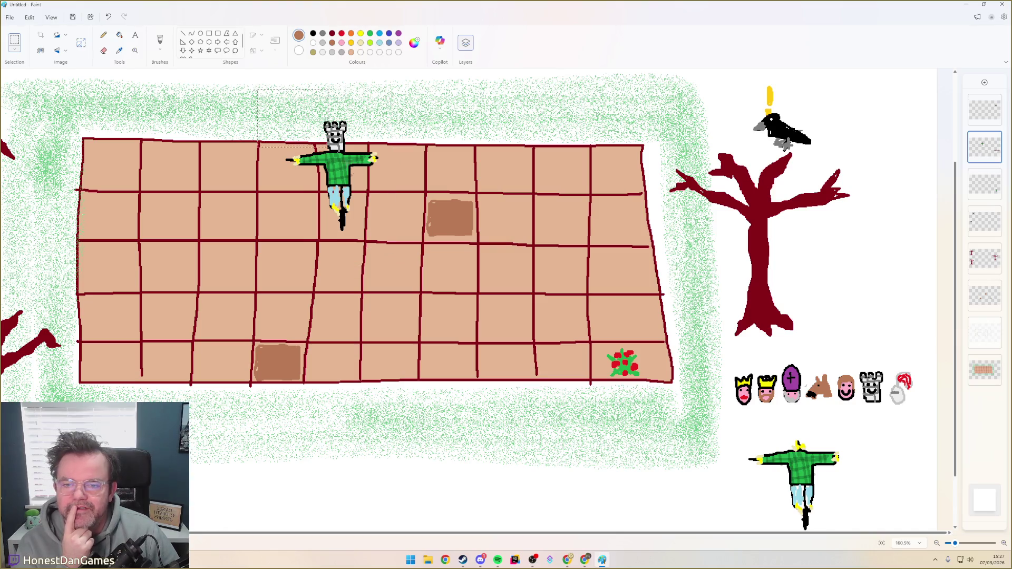
{"action": "mouse_move", "coordinate": [349, 176]}
{"action": "left_mouse_down"}
{"action": "mouse_move", "coordinate": [342, 216]}
{"action": "mouse_move", "coordinate": [625, 224]}
{"action": "mouse_move", "coordinate": [390, 224]}
{"action": "mouse_move", "coordinate": [631, 224]}
{"action": "mouse_move", "coordinate": [380, 224]}
{"action": "mouse_move", "coordinate": [608, 224]}
{"action": "mouse_move", "coordinate": [397, 212]}
{"action": "mouse_move", "coordinate": [392, 161]}
{"action": "mouse_move", "coordinate": [244, 172]}
{"action": "mouse_move", "coordinate": [454, 177]}
{"action": "left_mouse_up"}
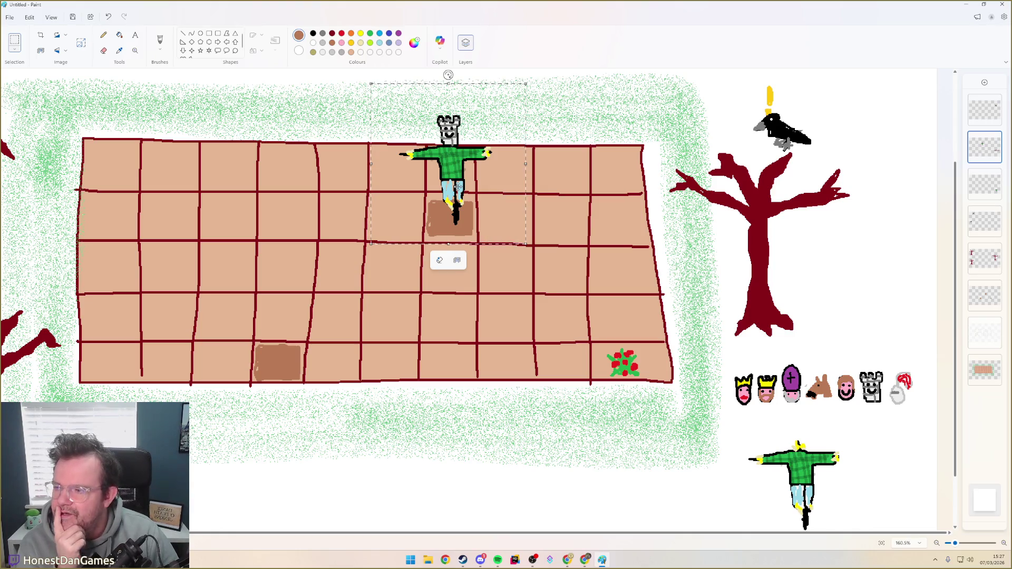
Place the scarecrow at the grid's top-left corner
{"action": "left_click_drag", "start_coordinate": [459, 186], "coordinate": [431, 234]}
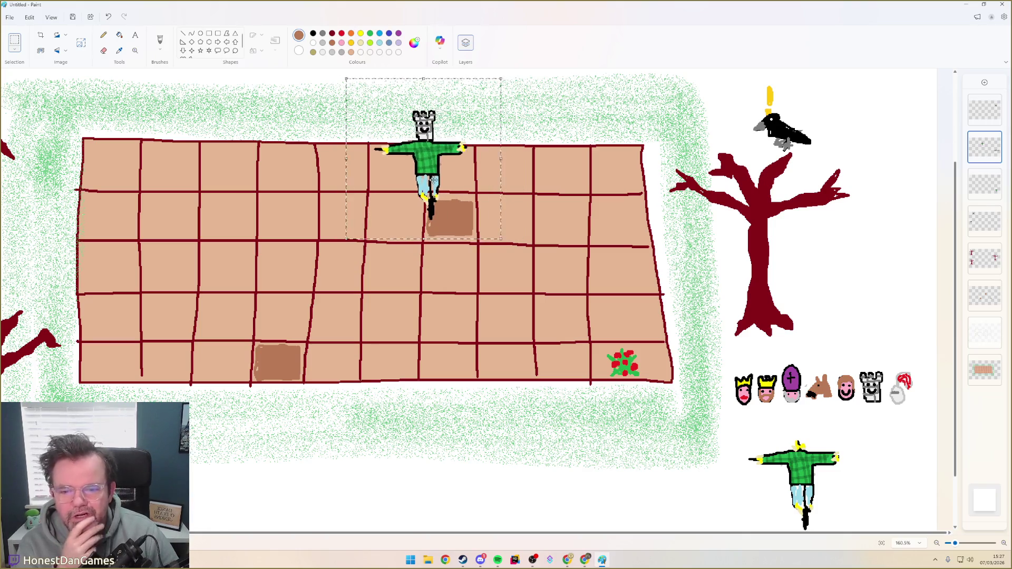
{"action": "mouse_move", "coordinate": [432, 234]}
{"action": "left_mouse_down"}
{"action": "mouse_move", "coordinate": [283, 214]}
{"action": "mouse_move", "coordinate": [153, 169]}
{"action": "left_mouse_up"}
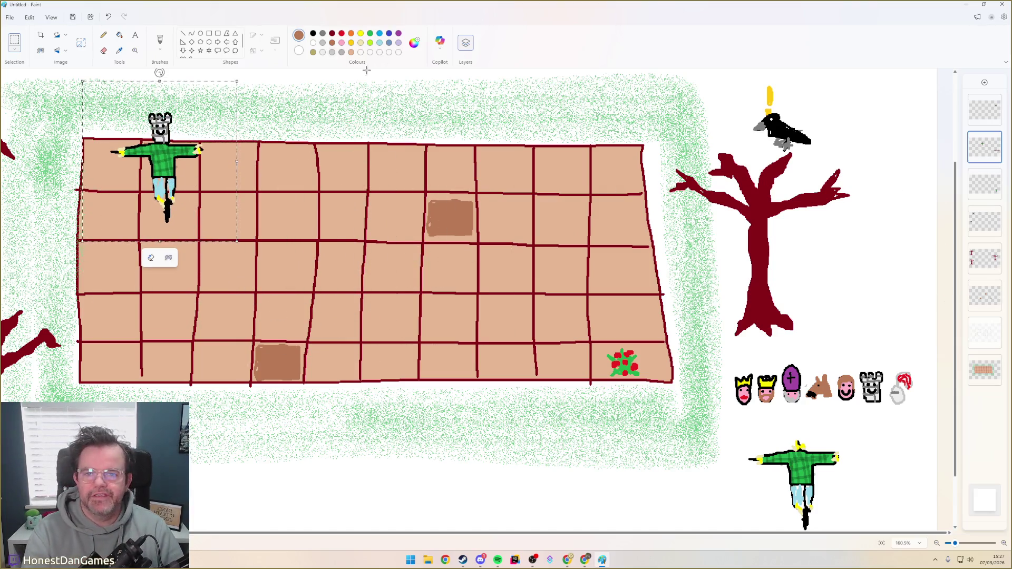
{"action": "left_click", "coordinate": [986, 297]}
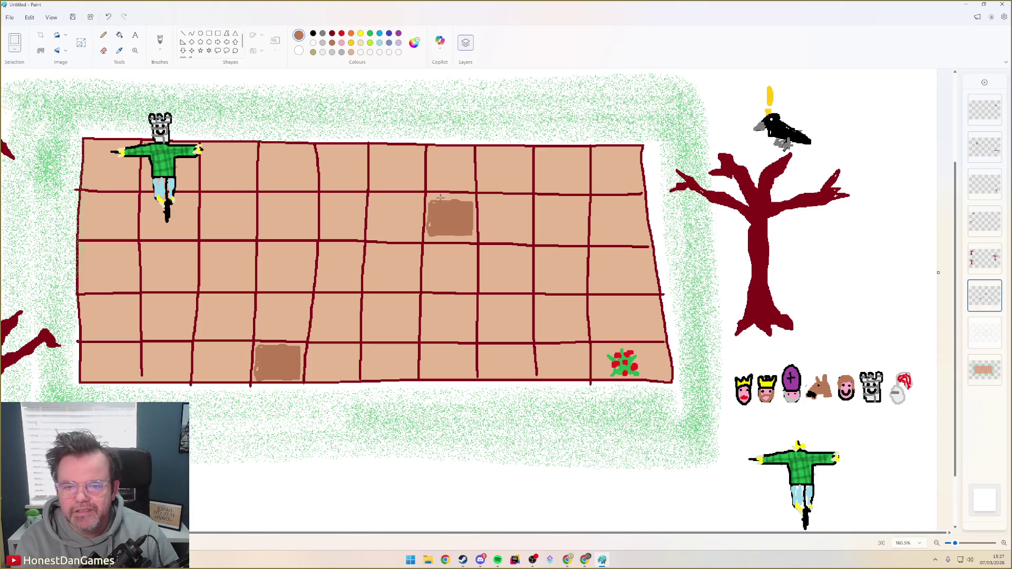
Copy the top-centre brown plot and set the copy beside the bottom brown plot
{"action": "left_click_drag", "start_coordinate": [426, 193], "coordinate": [476, 237]}
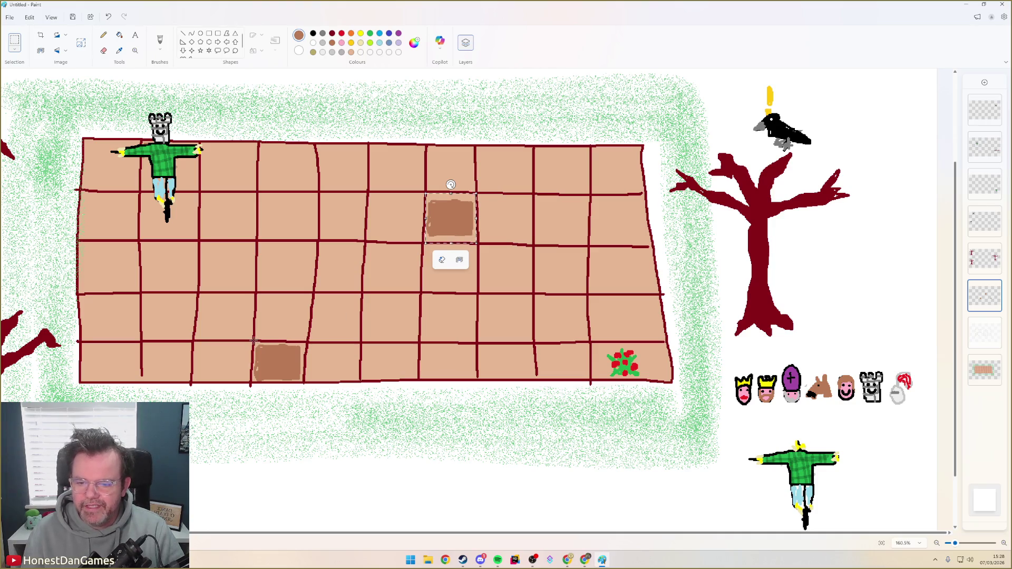
{"action": "left_click", "coordinate": [277, 383]}
{"action": "key", "text": "ctrl+v"}
{"action": "mouse_move", "coordinate": [25, 90]}
{"action": "left_mouse_down"}
{"action": "mouse_move", "coordinate": [353, 352]}
{"action": "mouse_move", "coordinate": [331, 360]}
{"action": "left_mouse_up"}
{"action": "left_click", "coordinate": [321, 302]}
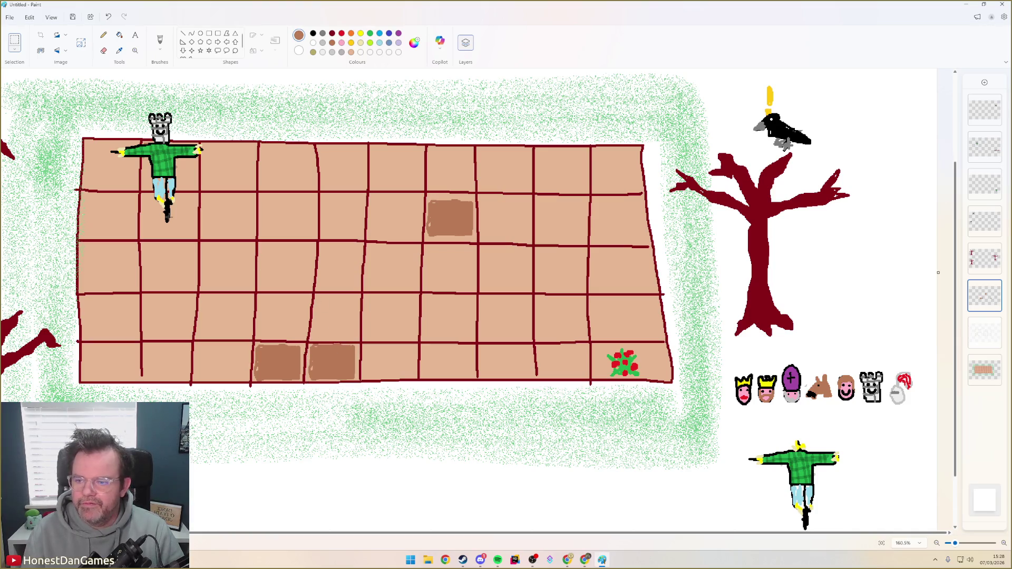
Darken the brown in Edit colours and fill the second bottom plot with it
{"action": "left_click", "coordinate": [415, 42]}
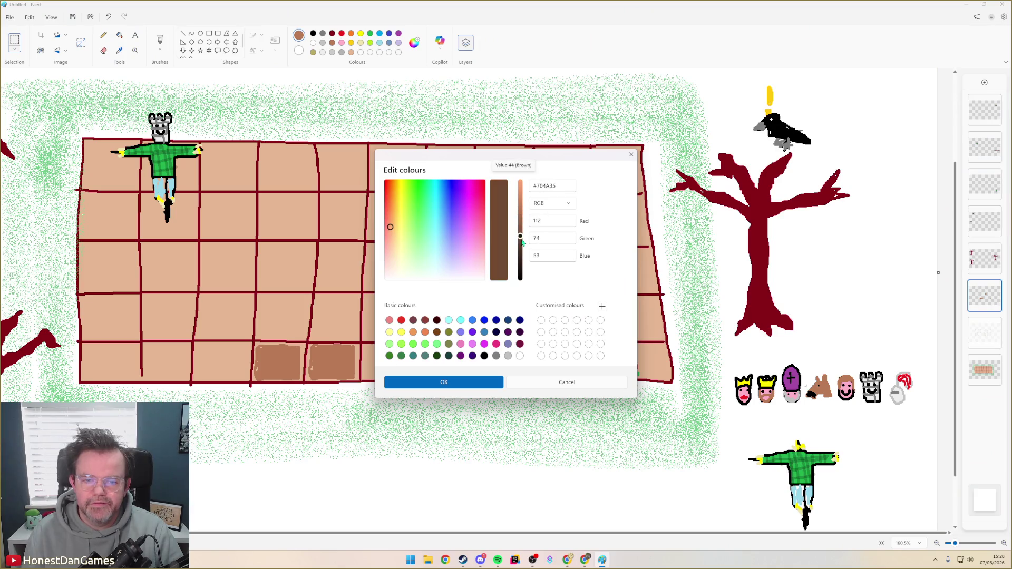
{"action": "left_click_drag", "start_coordinate": [521, 215], "coordinate": [520, 219]}
{"action": "left_click", "coordinate": [443, 384]}
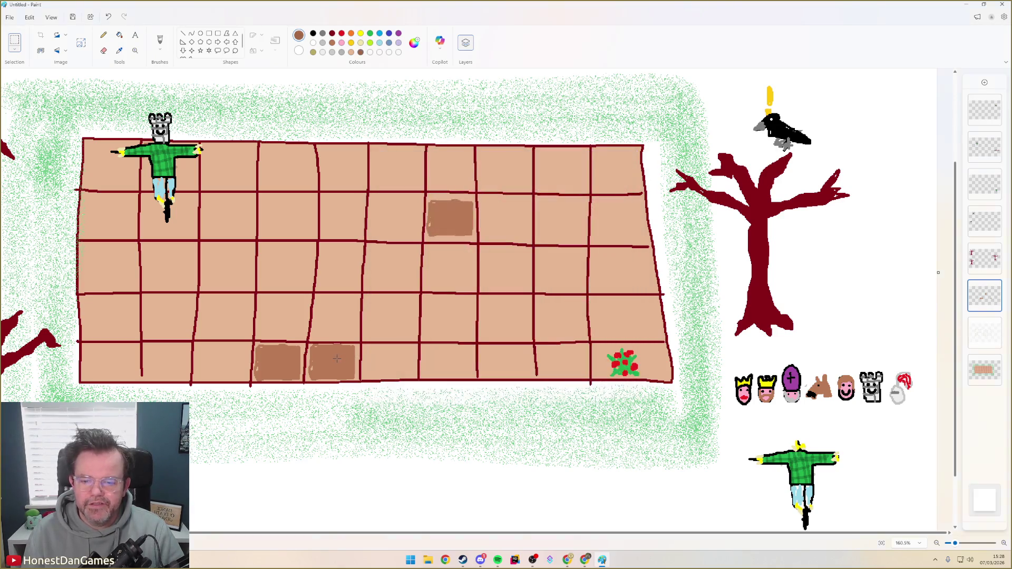
{"action": "left_click", "coordinate": [339, 370]}
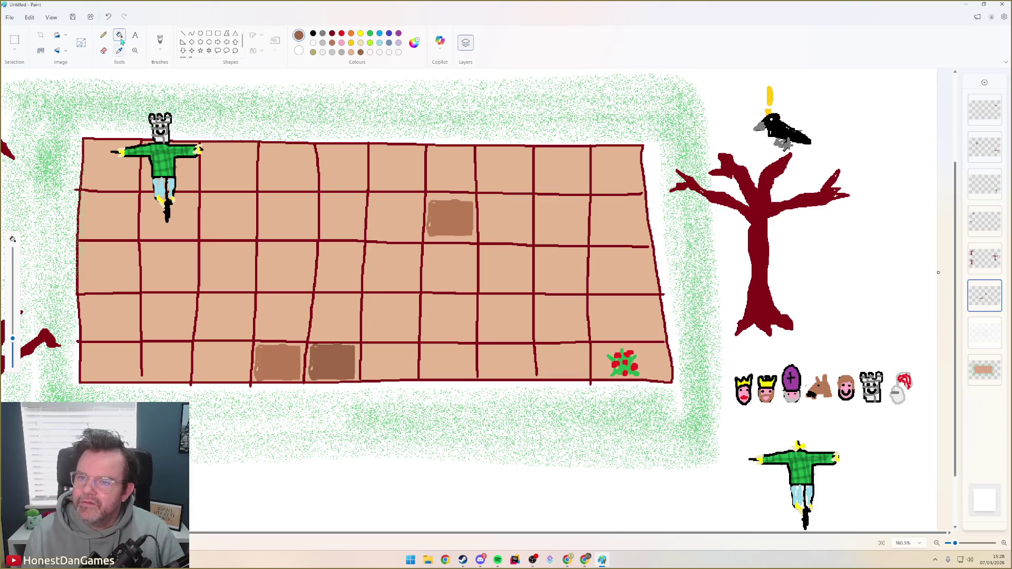
Darken the brown further in Edit colours for an even deeper shade
{"action": "left_click", "coordinate": [415, 43]}
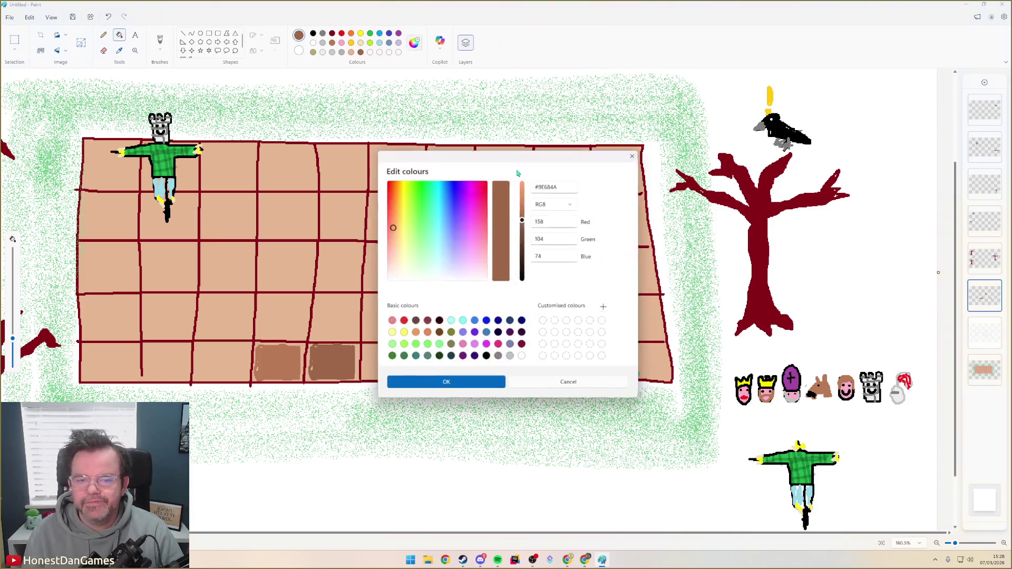
{"action": "mouse_move", "coordinate": [525, 221]}
{"action": "left_mouse_down"}
{"action": "mouse_move", "coordinate": [522, 199]}
{"action": "mouse_move", "coordinate": [523, 232]}
{"action": "left_mouse_up"}
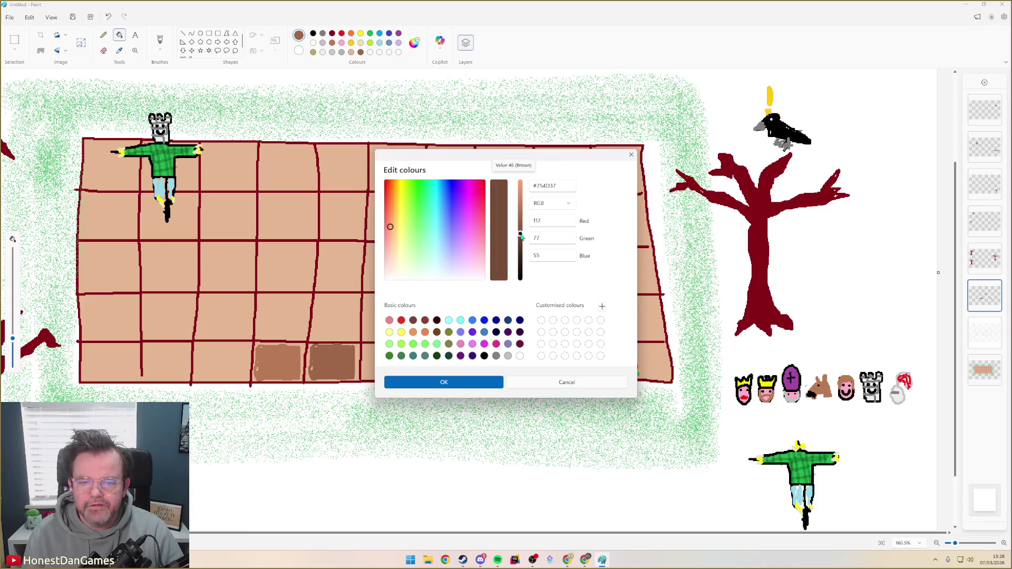
{"action": "left_click", "coordinate": [435, 383]}
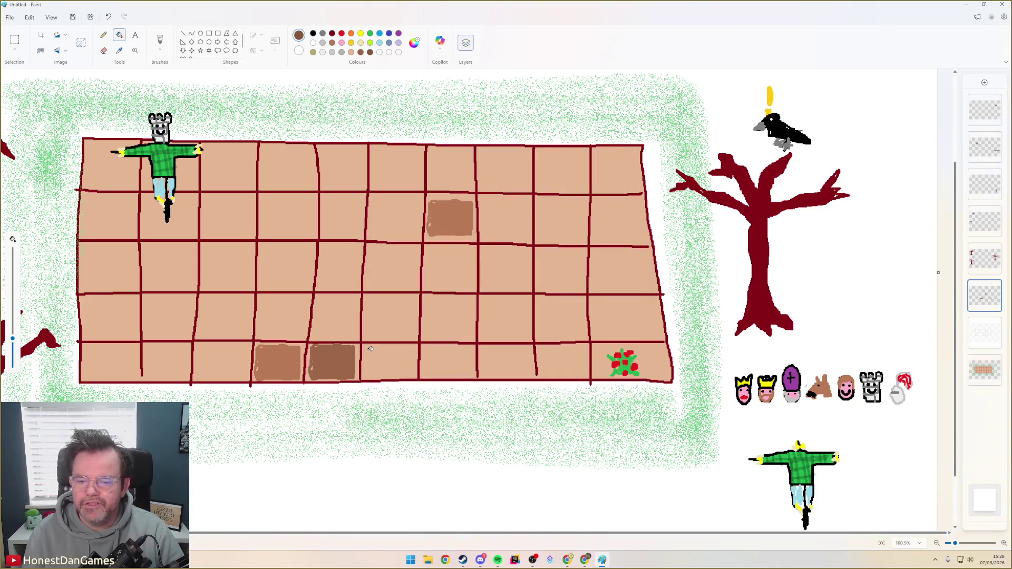
Copy the darker bottom plot into the next bottom-row cell
{"action": "left_click", "coordinate": [16, 40]}
{"action": "left_click_drag", "start_coordinate": [306, 331], "coordinate": [360, 387]}
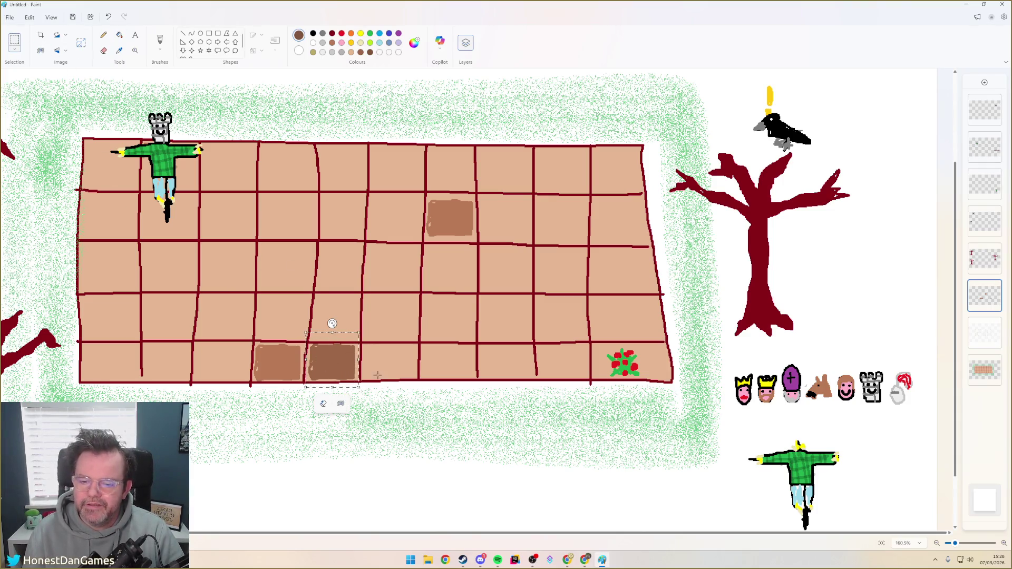
{"action": "key", "text": "ctrl+c"}
{"action": "key", "text": "ctrl+v"}
{"action": "left_click_drag", "start_coordinate": [27, 94], "coordinate": [390, 358]}
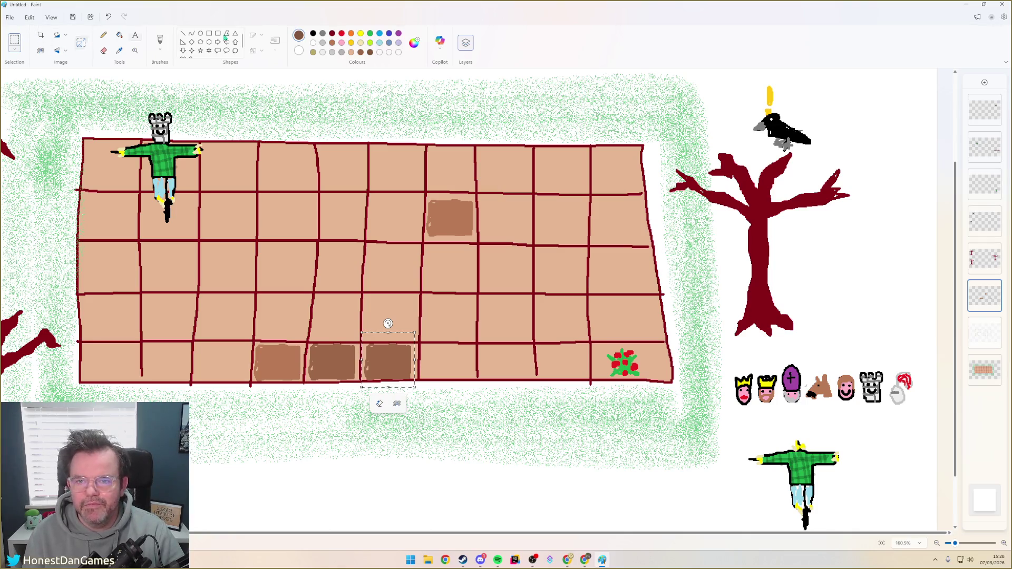
Fill the third plot with the darkest brown, then make green the painting colour
{"action": "left_click", "coordinate": [119, 35]}
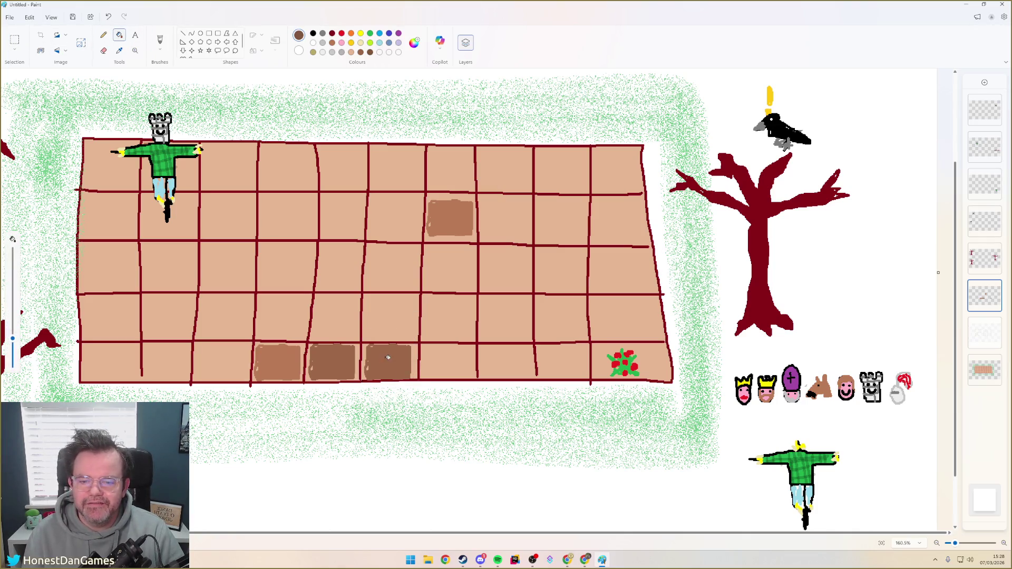
{"action": "left_click", "coordinate": [386, 363]}
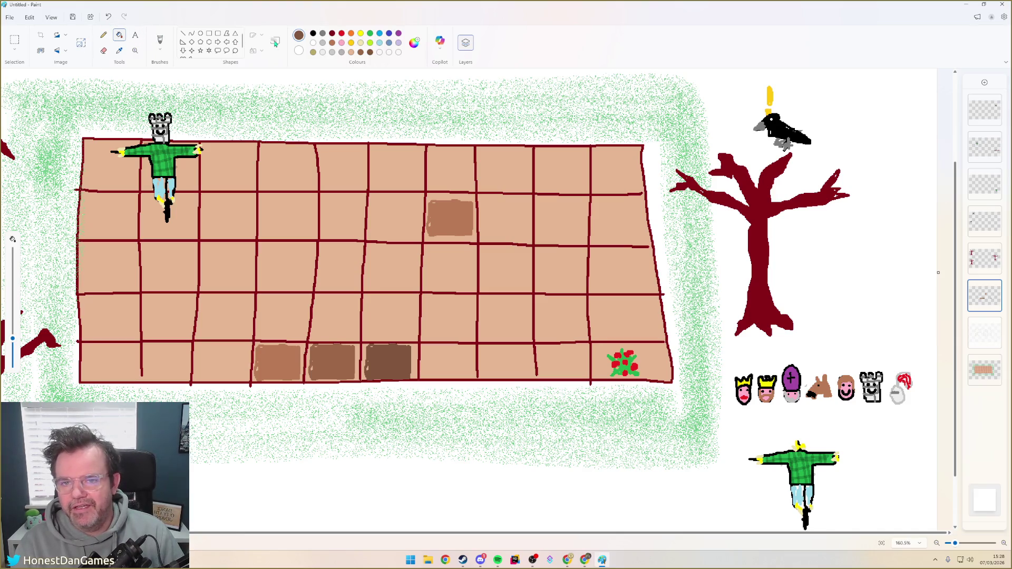
{"action": "left_click", "coordinate": [369, 34]}
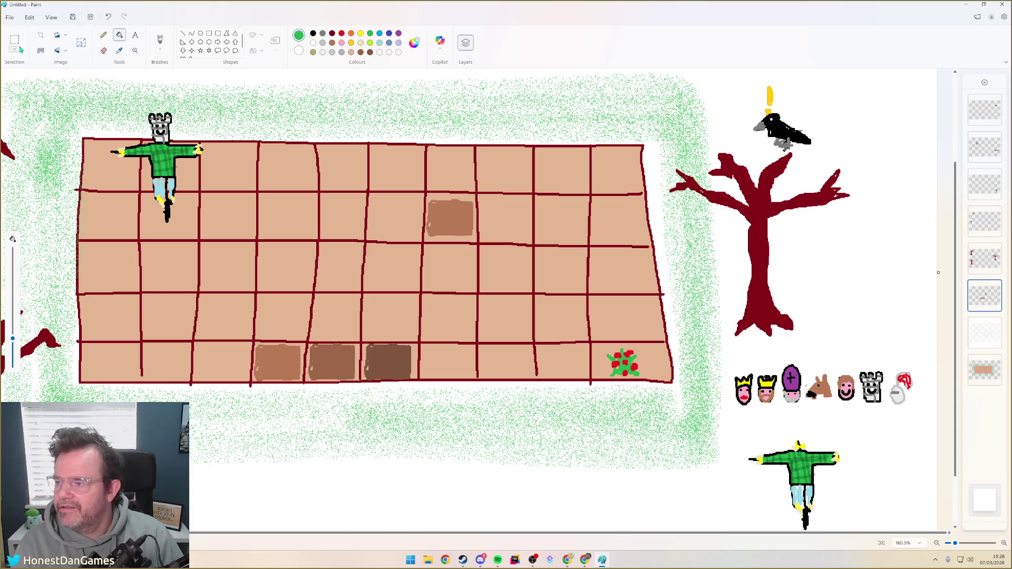
Brush pale yellow seed dots, light-green shoots and darker green stalks in consecutive fourth-row plots
{"action": "left_click", "coordinate": [159, 42]}
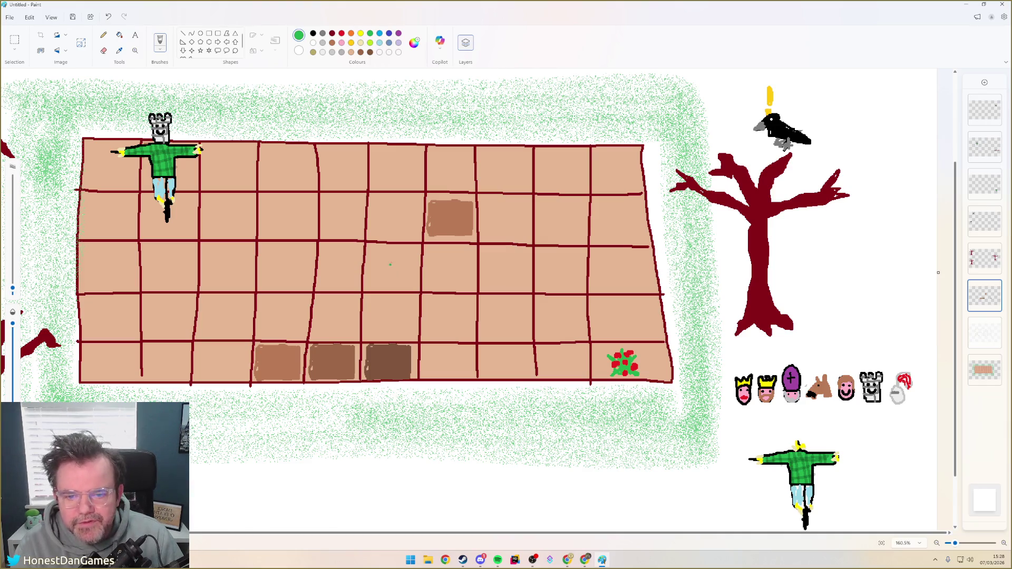
{"action": "left_click", "coordinate": [361, 43]}
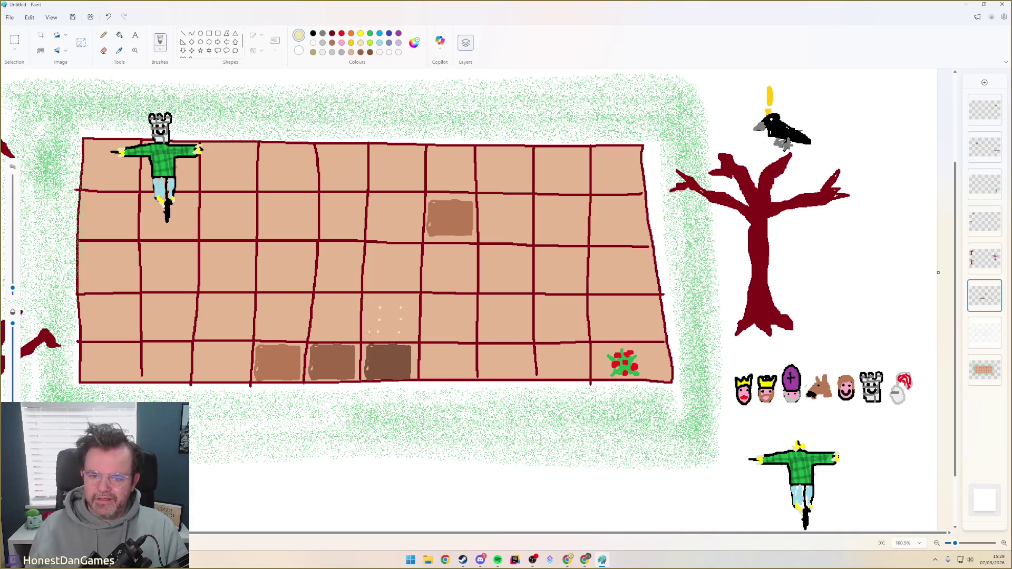
{"action": "left_click", "coordinate": [370, 34]}
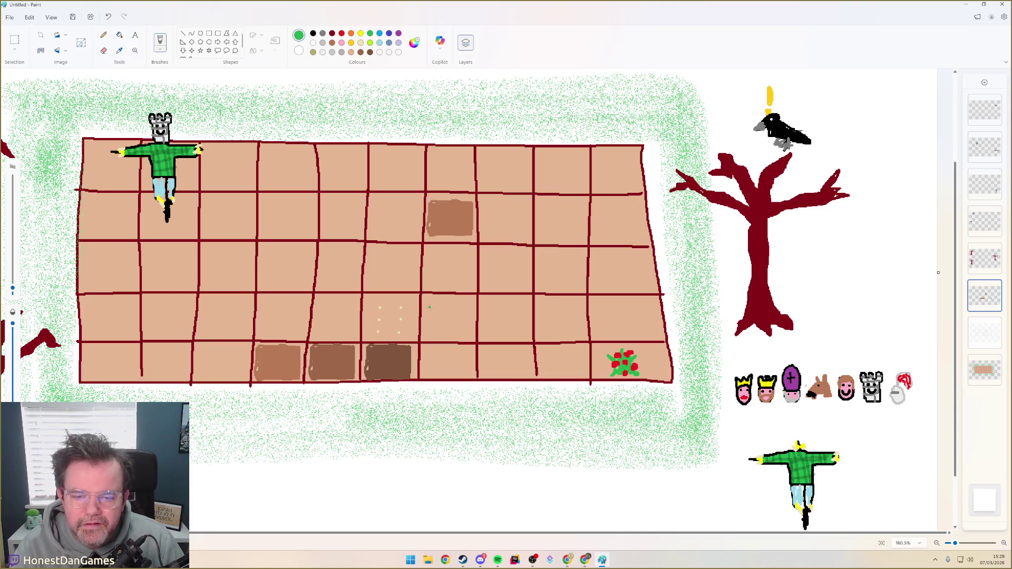
{"action": "left_click", "coordinate": [371, 44]}
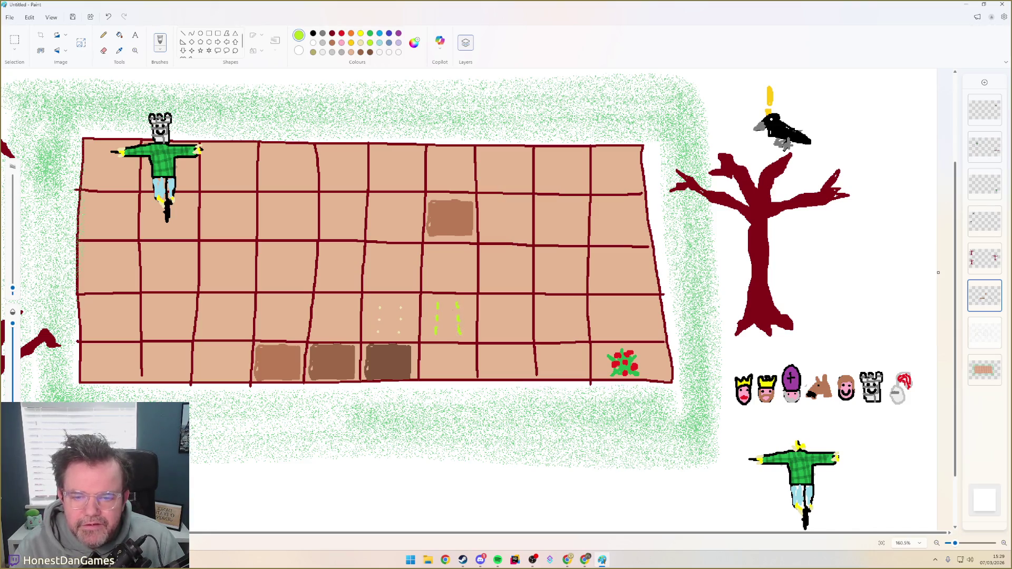
{"action": "left_click", "coordinate": [370, 34]}
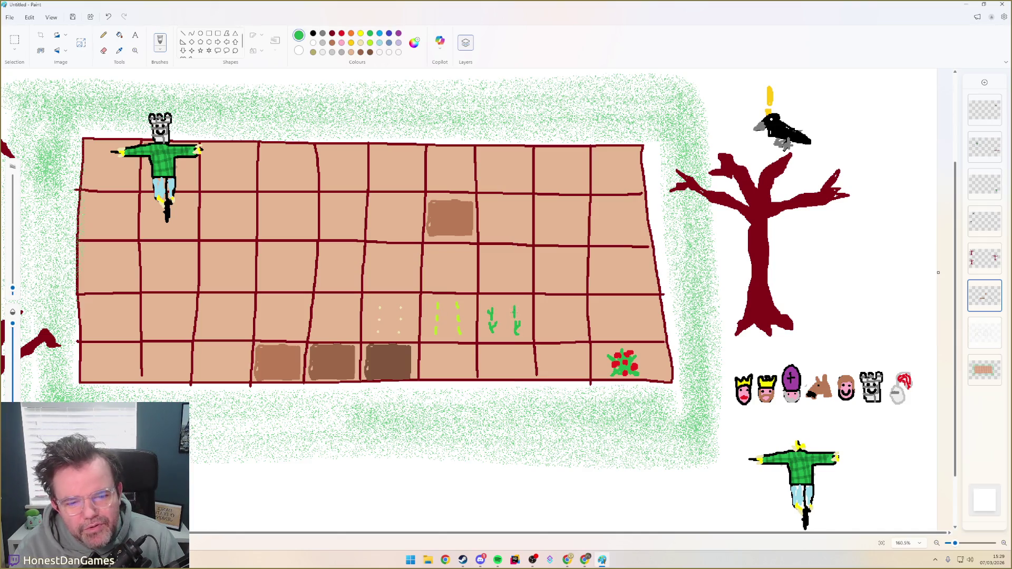
{"action": "mouse_move", "coordinate": [494, 306]}
{"action": "left_mouse_down"}
{"action": "mouse_move", "coordinate": [493, 297]}
{"action": "mouse_move", "coordinate": [513, 297]}
{"action": "left_mouse_up"}
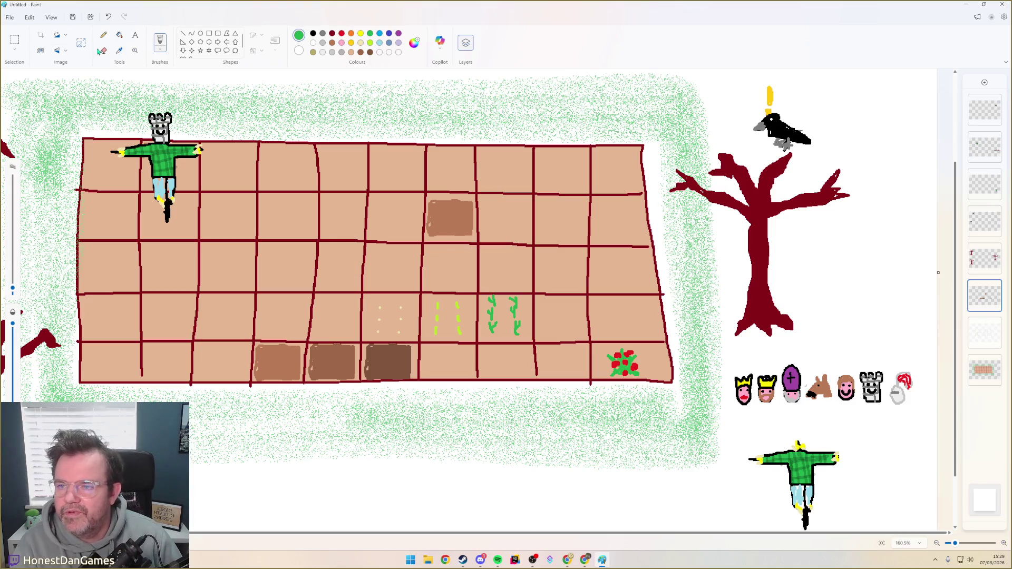
Copy the red flowering plant and paste a duplicate
{"action": "left_click", "coordinate": [15, 41]}
{"action": "left_click_drag", "start_coordinate": [598, 342], "coordinate": [652, 386]}
{"action": "key", "text": "ctrl+c"}
{"action": "key", "text": "ctrl+v"}
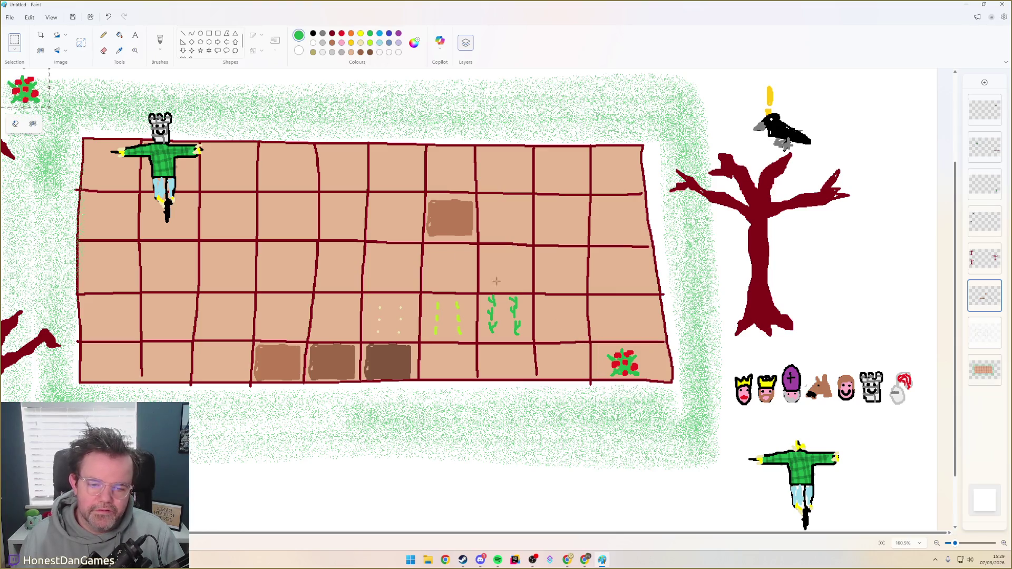
Try the pasted flower in the plot after the stalks, then undo it
{"action": "left_click_drag", "start_coordinate": [24, 89], "coordinate": [559, 317]}
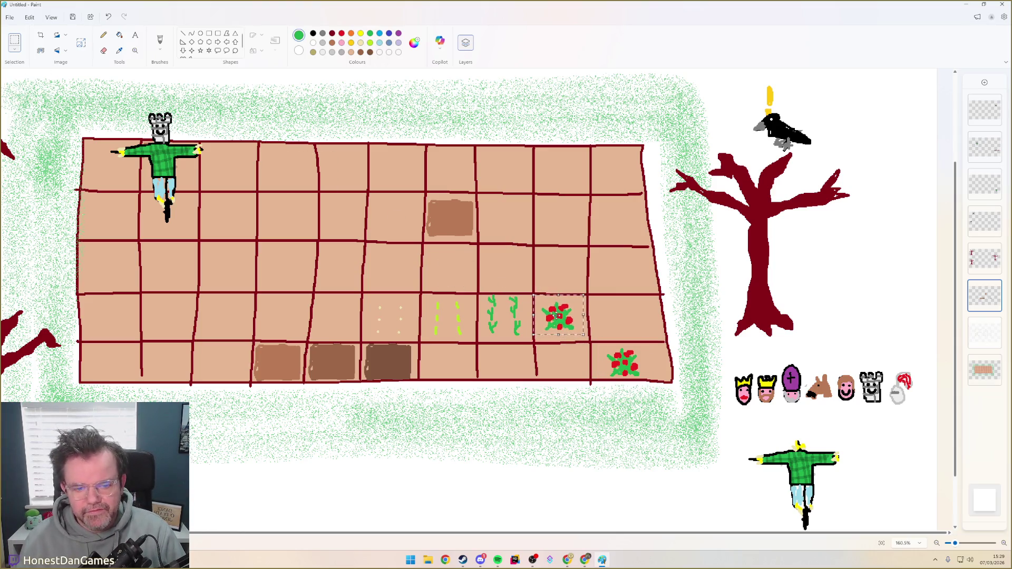
{"action": "key", "text": "ctrl+z"}
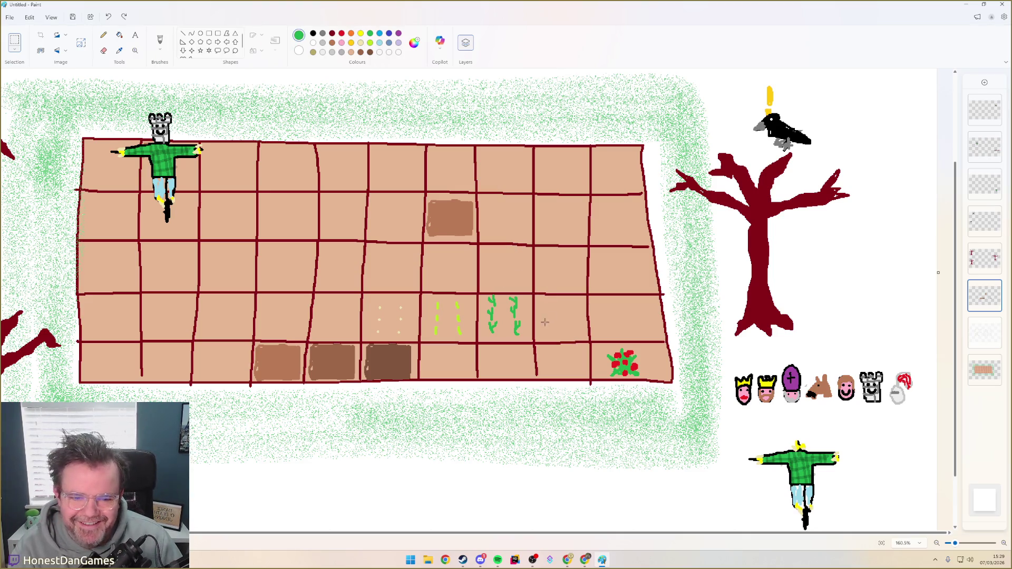
{"action": "left_click", "coordinate": [159, 40]}
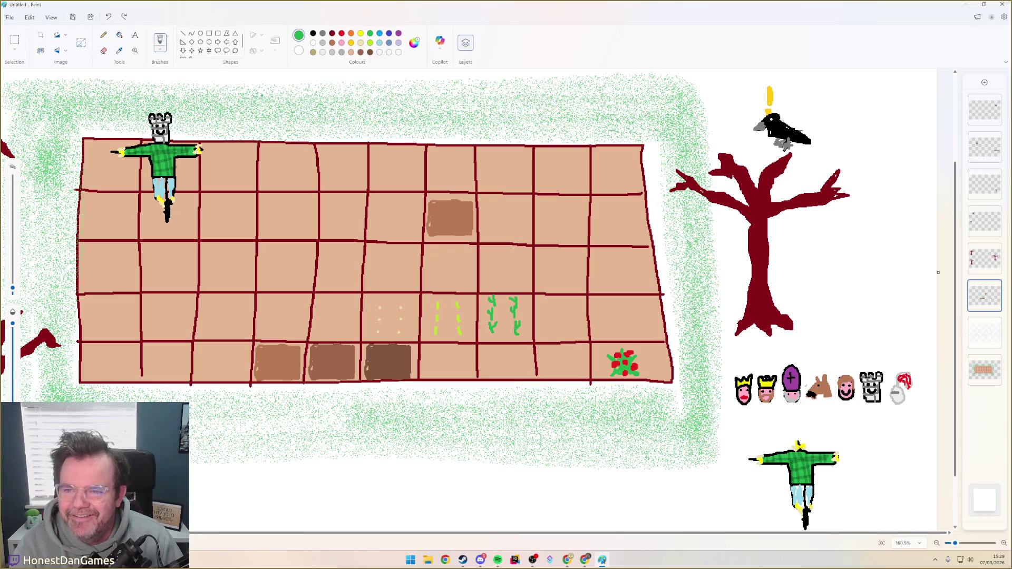
Brush curly leafy green plants in that plot and choose red for their buds
{"action": "left_click_drag", "start_coordinate": [547, 335], "coordinate": [544, 324]}
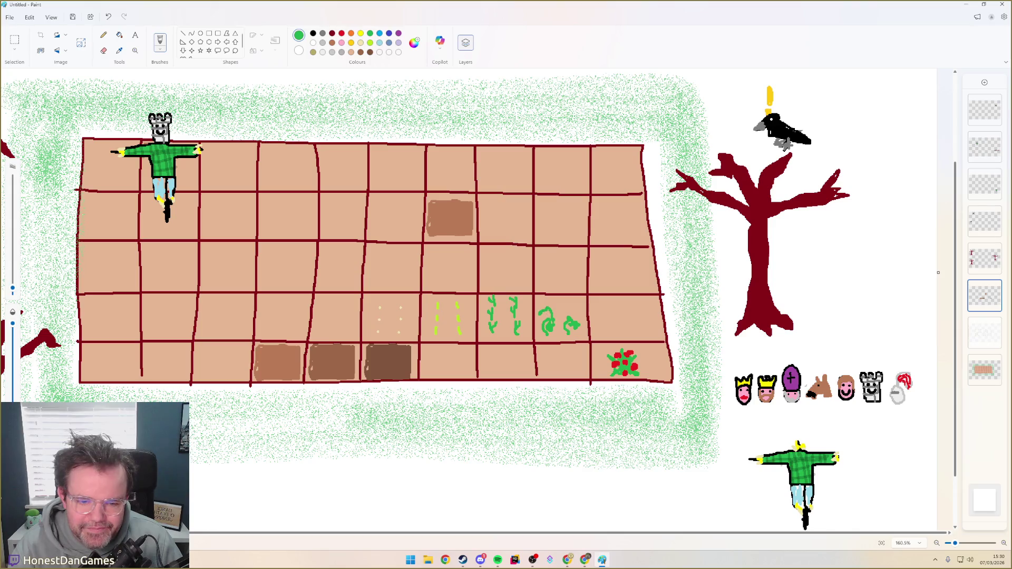
{"action": "left_click_drag", "start_coordinate": [569, 314], "coordinate": [566, 307]}
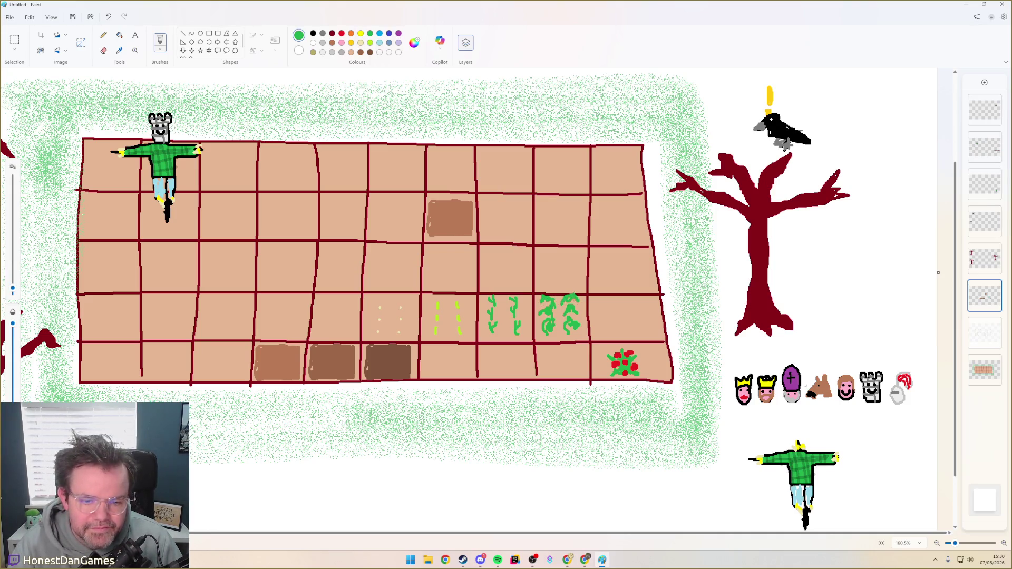
{"action": "left_click", "coordinate": [342, 34]}
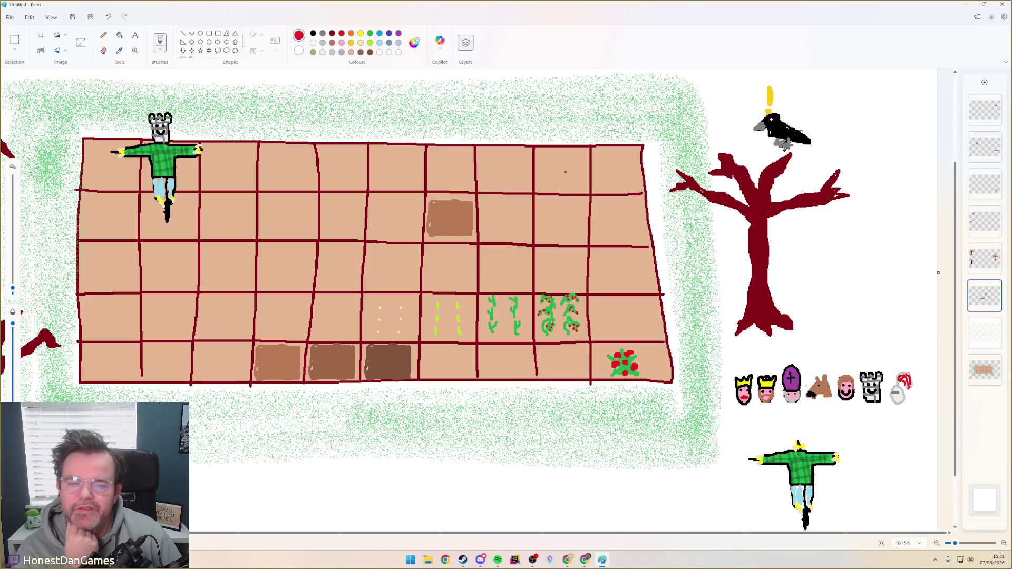
Mix a pale lime colour in Edit colours and make it the current painting colour
{"action": "left_click", "coordinate": [361, 43]}
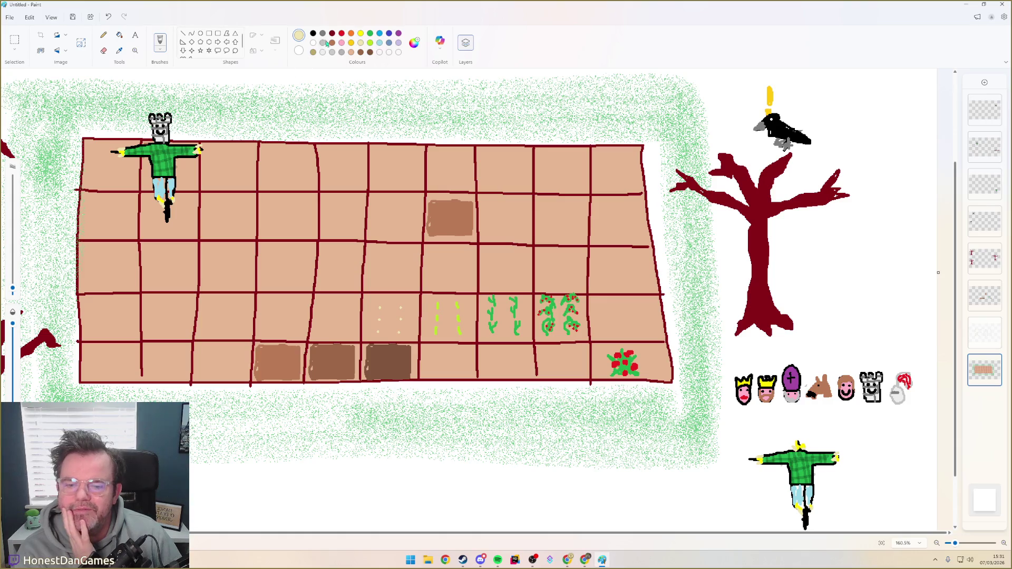
{"action": "left_click", "coordinate": [414, 42]}
{"action": "left_click_drag", "start_coordinate": [403, 200], "coordinate": [402, 209]}
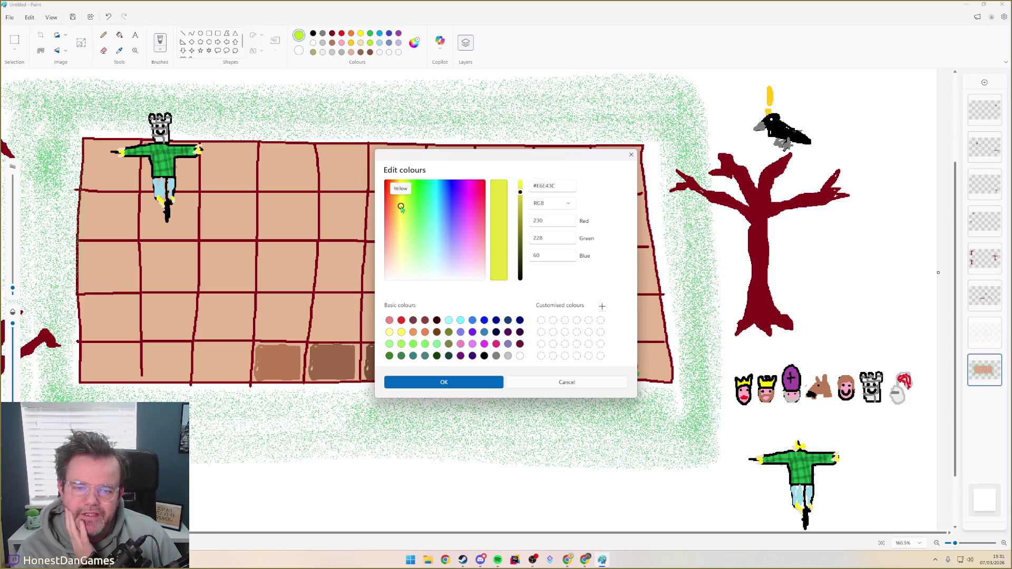
{"action": "left_click_drag", "start_coordinate": [524, 214], "coordinate": [527, 187]}
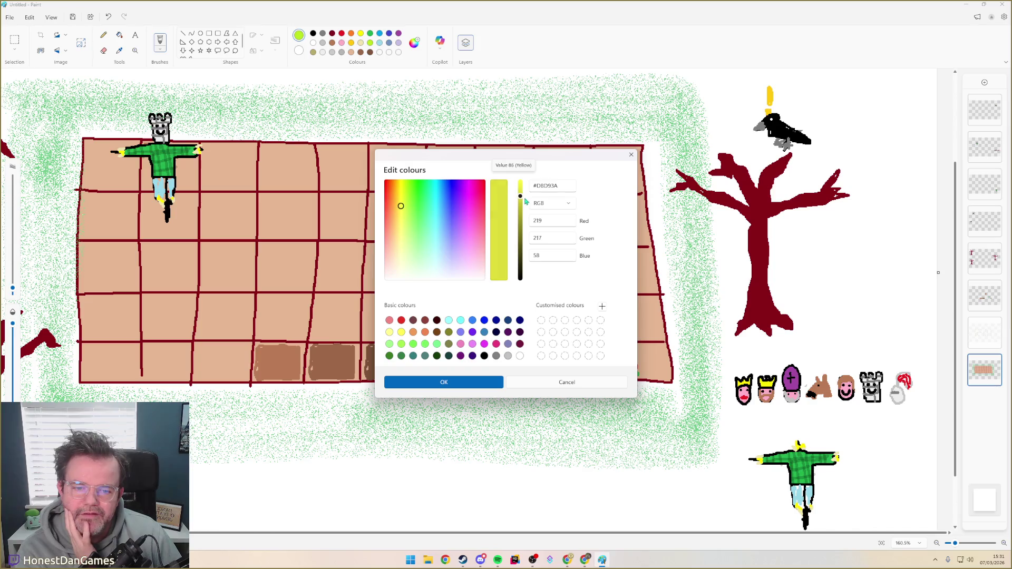
{"action": "left_click_drag", "start_coordinate": [402, 206], "coordinate": [403, 245]}
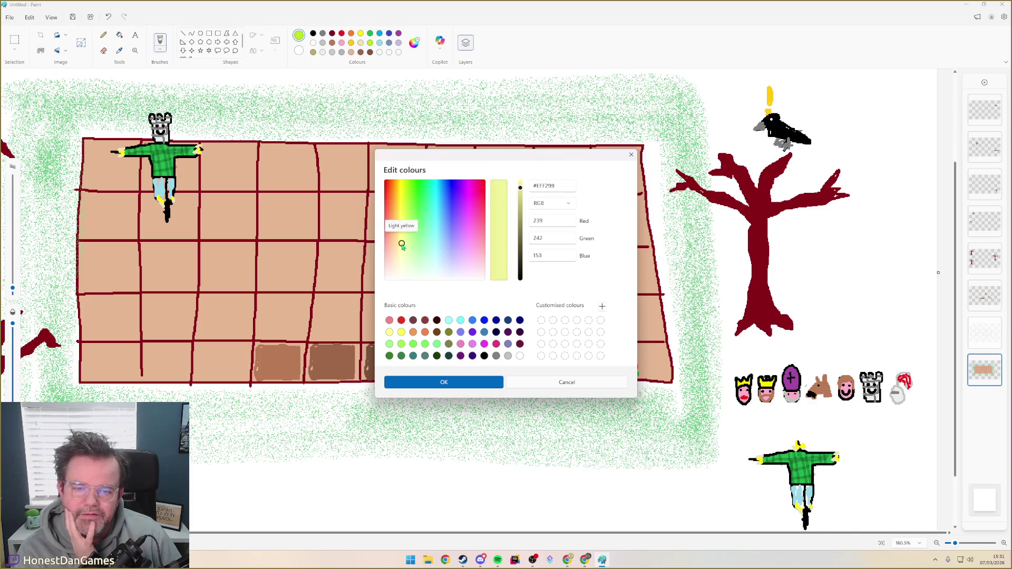
{"action": "left_click", "coordinate": [467, 384]}
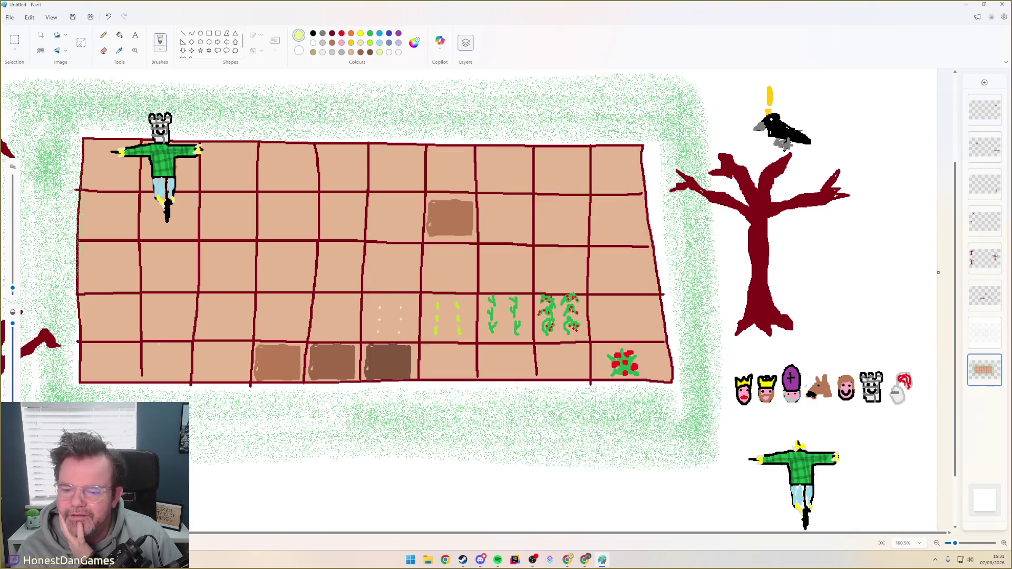
{"action": "left_click", "coordinate": [120, 35]}
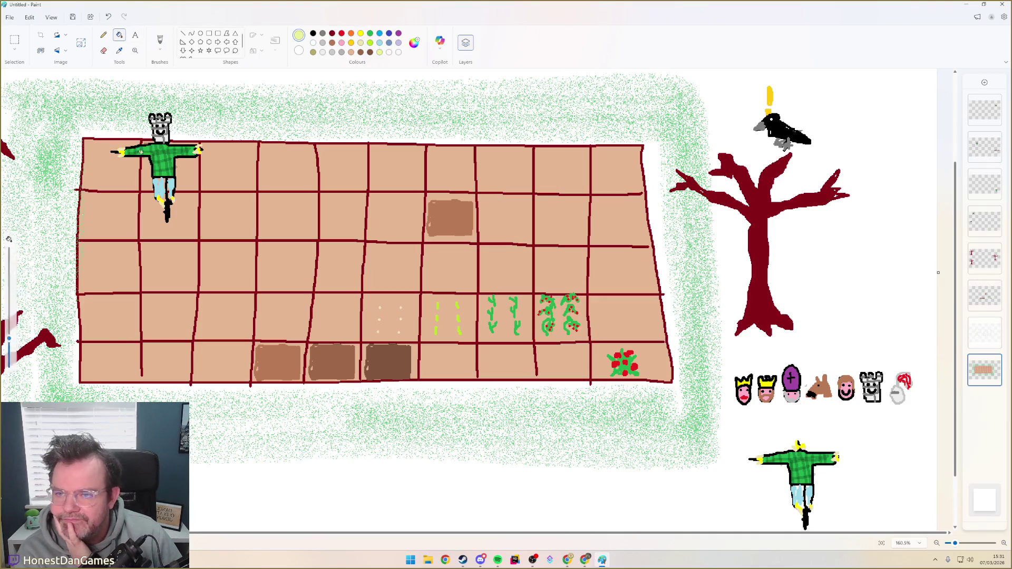
{"action": "left_click", "coordinate": [113, 357]}
{"action": "left_click", "coordinate": [222, 360]}
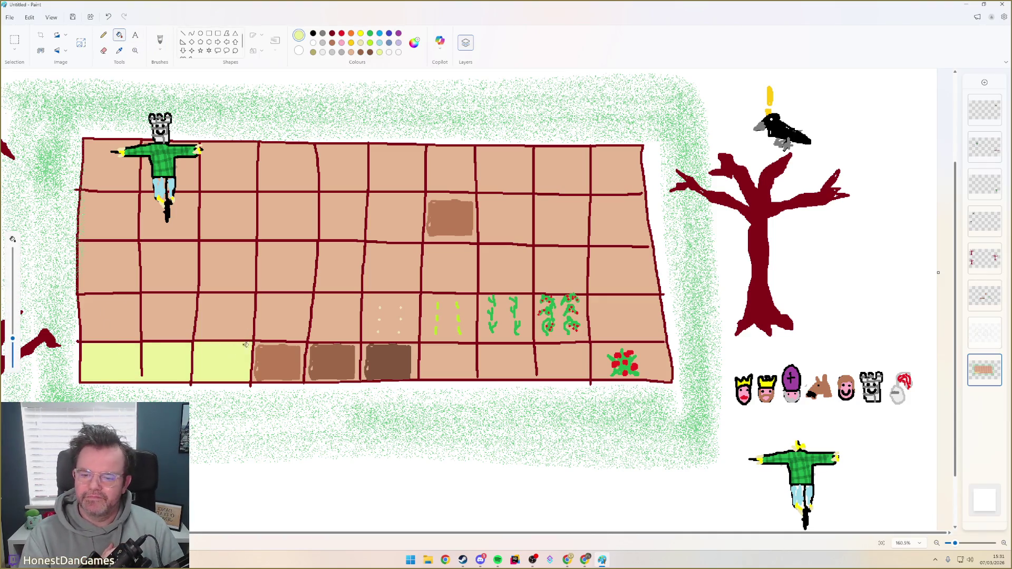
{"action": "left_click", "coordinate": [283, 317]}
{"action": "left_click", "coordinate": [260, 340]}
{"action": "key", "text": "ctrl+z"}
{"action": "key", "text": "ctrl+z"}
{"action": "key", "text": "ctrl+z"}
{"action": "key", "text": "ctrl+z"}
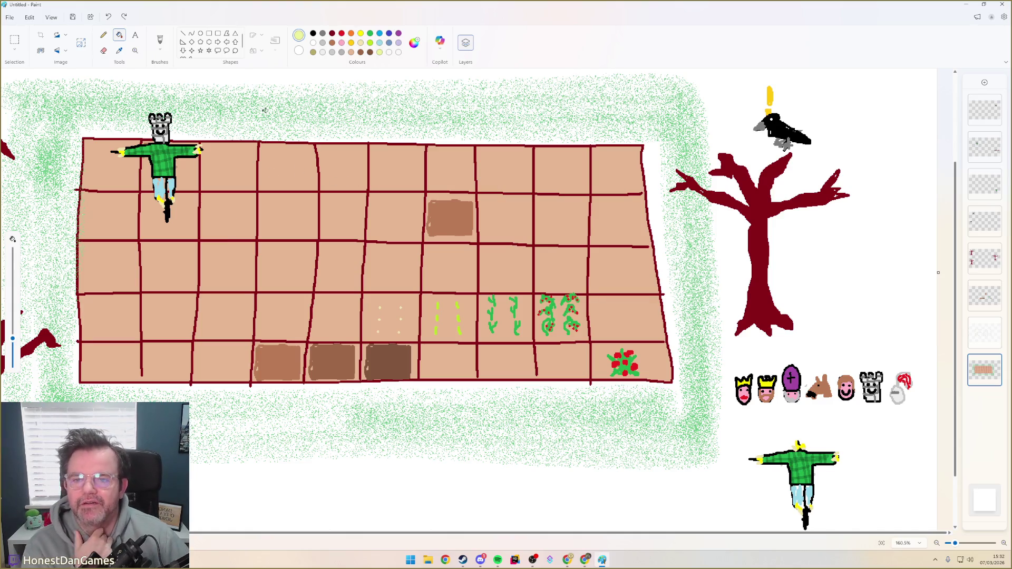
{"action": "left_click", "coordinate": [981, 157]}
{"action": "left_click", "coordinate": [114, 102]}
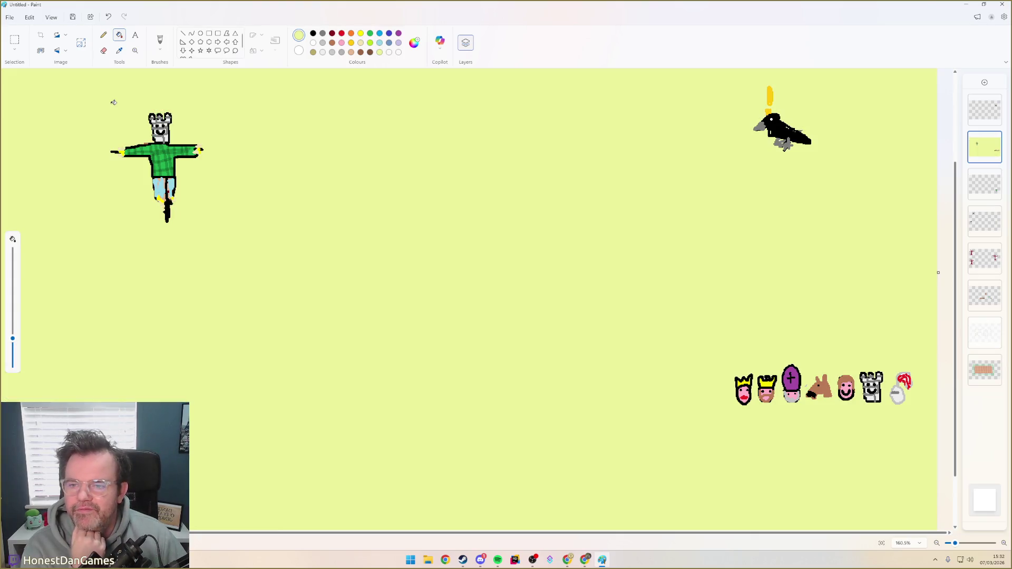
{"action": "key", "text": "ctrl+z"}
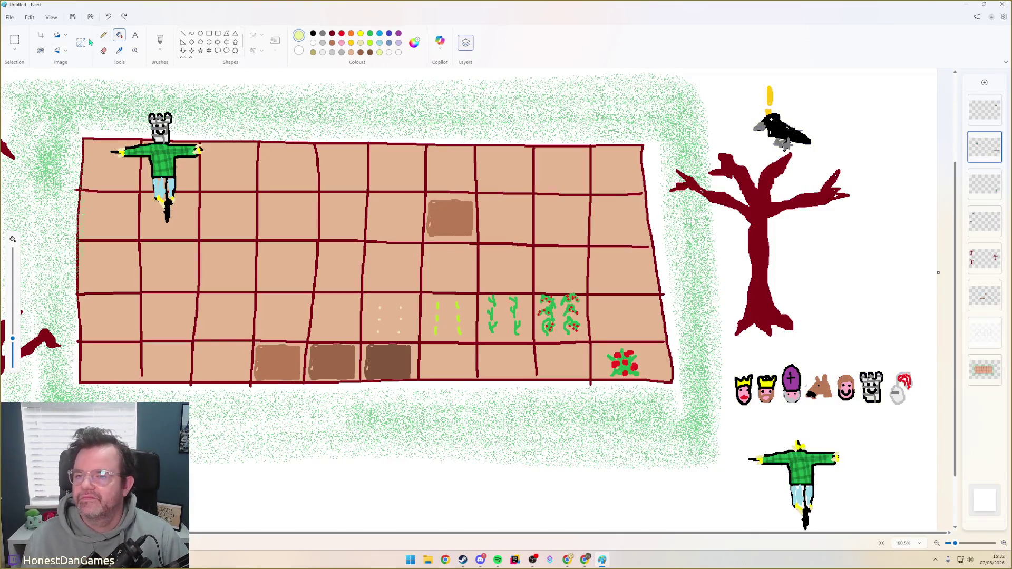
Move the scarecrow down into the left part of the field and set it in place
{"action": "left_click", "coordinate": [14, 41]}
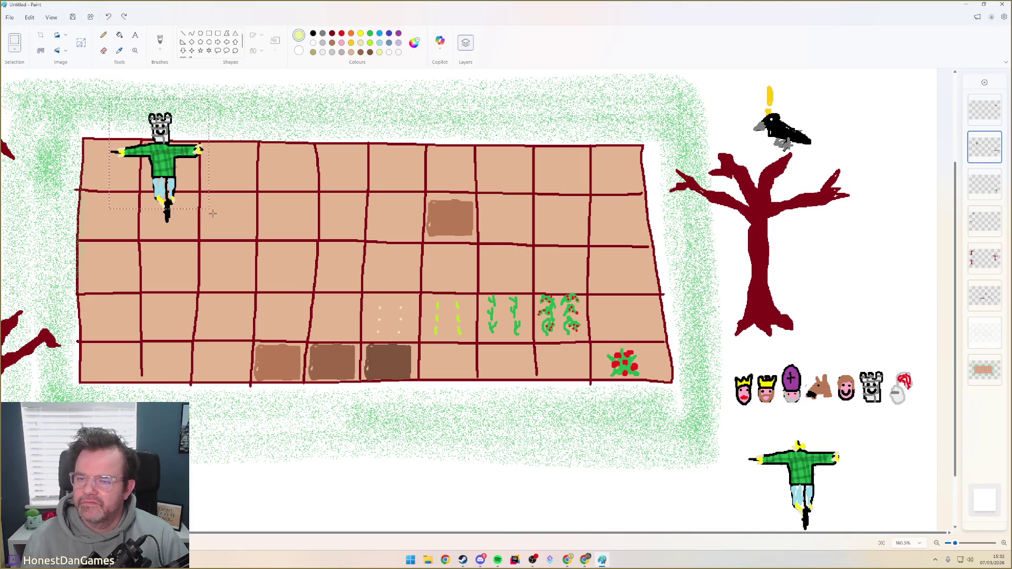
{"action": "mouse_move", "coordinate": [161, 201]}
{"action": "left_mouse_down"}
{"action": "mouse_move", "coordinate": [404, 197]}
{"action": "mouse_move", "coordinate": [251, 315]}
{"action": "mouse_move", "coordinate": [276, 333]}
{"action": "mouse_move", "coordinate": [332, 252]}
{"action": "mouse_move", "coordinate": [338, 336]}
{"action": "left_mouse_up"}
{"action": "mouse_move", "coordinate": [321, 300]}
{"action": "left_mouse_down"}
{"action": "mouse_move", "coordinate": [356, 307]}
{"action": "mouse_move", "coordinate": [363, 285]}
{"action": "mouse_move", "coordinate": [359, 307]}
{"action": "mouse_move", "coordinate": [248, 253]}
{"action": "mouse_move", "coordinate": [214, 209]}
{"action": "mouse_move", "coordinate": [502, 215]}
{"action": "mouse_move", "coordinate": [394, 217]}
{"action": "mouse_move", "coordinate": [269, 238]}
{"action": "mouse_move", "coordinate": [283, 234]}
{"action": "mouse_move", "coordinate": [279, 301]}
{"action": "mouse_move", "coordinate": [299, 280]}
{"action": "mouse_move", "coordinate": [288, 256]}
{"action": "mouse_move", "coordinate": [291, 325]}
{"action": "mouse_move", "coordinate": [317, 286]}
{"action": "mouse_move", "coordinate": [343, 297]}
{"action": "mouse_move", "coordinate": [345, 242]}
{"action": "mouse_move", "coordinate": [336, 360]}
{"action": "mouse_move", "coordinate": [383, 279]}
{"action": "mouse_move", "coordinate": [396, 279]}
{"action": "mouse_move", "coordinate": [345, 294]}
{"action": "mouse_move", "coordinate": [416, 274]}
{"action": "mouse_move", "coordinate": [356, 273]}
{"action": "mouse_move", "coordinate": [384, 293]}
{"action": "mouse_move", "coordinate": [293, 315]}
{"action": "mouse_move", "coordinate": [297, 327]}
{"action": "mouse_move", "coordinate": [282, 313]}
{"action": "mouse_move", "coordinate": [391, 309]}
{"action": "mouse_move", "coordinate": [313, 257]}
{"action": "mouse_move", "coordinate": [358, 271]}
{"action": "mouse_move", "coordinate": [396, 264]}
{"action": "mouse_move", "coordinate": [391, 319]}
{"action": "mouse_move", "coordinate": [367, 321]}
{"action": "mouse_move", "coordinate": [380, 324]}
{"action": "mouse_move", "coordinate": [284, 315]}
{"action": "mouse_move", "coordinate": [308, 306]}
{"action": "mouse_move", "coordinate": [278, 297]}
{"action": "mouse_move", "coordinate": [278, 320]}
{"action": "mouse_move", "coordinate": [334, 275]}
{"action": "mouse_move", "coordinate": [334, 316]}
{"action": "mouse_move", "coordinate": [271, 277]}
{"action": "mouse_move", "coordinate": [331, 268]}
{"action": "mouse_move", "coordinate": [271, 278]}
{"action": "mouse_move", "coordinate": [325, 273]}
{"action": "mouse_move", "coordinate": [326, 311]}
{"action": "left_mouse_up"}
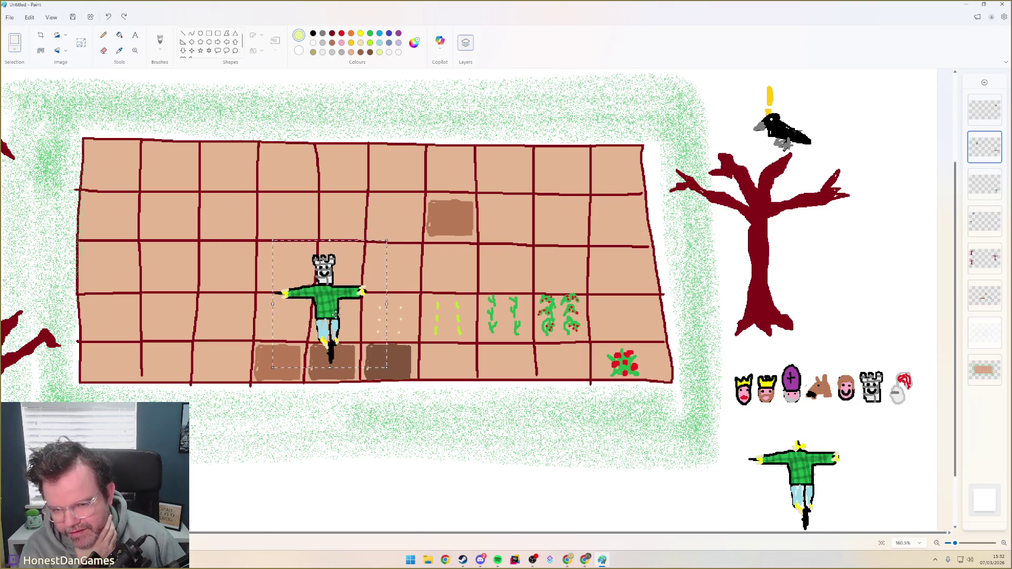
{"action": "mouse_move", "coordinate": [337, 314]}
{"action": "left_mouse_down"}
{"action": "mouse_move", "coordinate": [340, 351]}
{"action": "mouse_move", "coordinate": [344, 271]}
{"action": "mouse_move", "coordinate": [339, 316]}
{"action": "mouse_move", "coordinate": [249, 165]}
{"action": "mouse_move", "coordinate": [165, 142]}
{"action": "mouse_move", "coordinate": [447, 131]}
{"action": "mouse_move", "coordinate": [610, 187]}
{"action": "mouse_move", "coordinate": [220, 195]}
{"action": "mouse_move", "coordinate": [192, 205]}
{"action": "mouse_move", "coordinate": [292, 238]}
{"action": "mouse_move", "coordinate": [342, 286]}
{"action": "mouse_move", "coordinate": [333, 223]}
{"action": "mouse_move", "coordinate": [340, 291]}
{"action": "mouse_move", "coordinate": [140, 212]}
{"action": "mouse_move", "coordinate": [268, 225]}
{"action": "mouse_move", "coordinate": [293, 191]}
{"action": "mouse_move", "coordinate": [352, 192]}
{"action": "mouse_move", "coordinate": [295, 240]}
{"action": "mouse_move", "coordinate": [269, 236]}
{"action": "mouse_move", "coordinate": [366, 237]}
{"action": "mouse_move", "coordinate": [378, 173]}
{"action": "mouse_move", "coordinate": [272, 261]}
{"action": "mouse_move", "coordinate": [182, 284]}
{"action": "mouse_move", "coordinate": [311, 279]}
{"action": "mouse_move", "coordinate": [144, 273]}
{"action": "mouse_move", "coordinate": [421, 278]}
{"action": "mouse_move", "coordinate": [351, 308]}
{"action": "mouse_move", "coordinate": [202, 301]}
{"action": "mouse_move", "coordinate": [258, 288]}
{"action": "mouse_move", "coordinate": [231, 281]}
{"action": "left_mouse_up"}
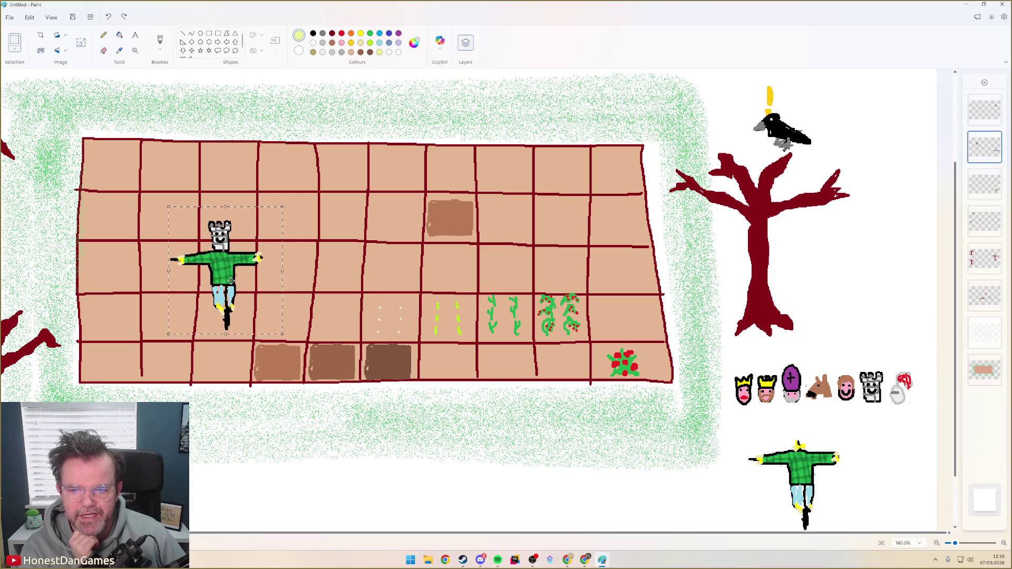
{"action": "left_click", "coordinate": [225, 198]}
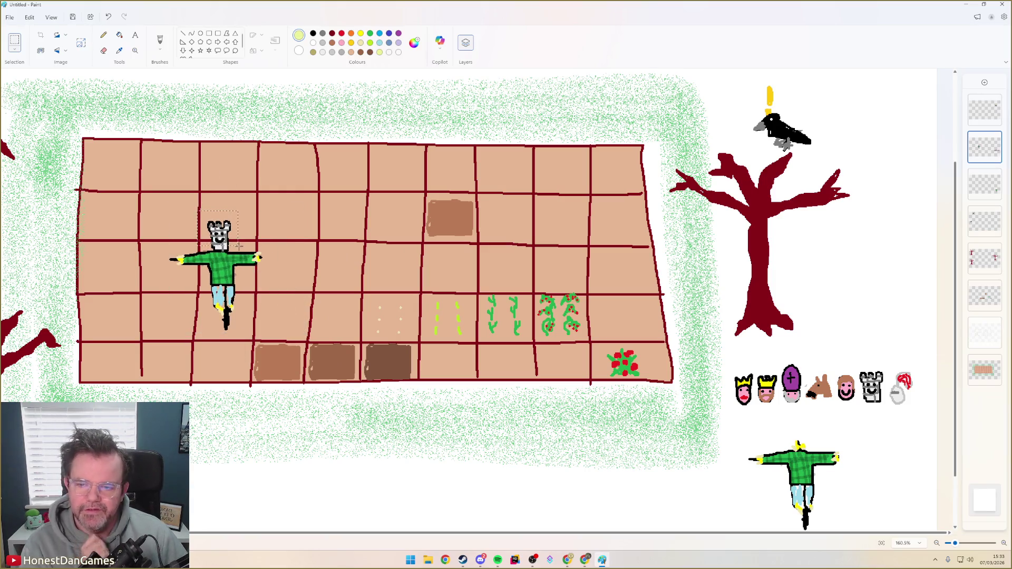
Delete the scarecrow's rook head
{"action": "left_click_drag", "start_coordinate": [200, 211], "coordinate": [238, 238]}
{"action": "key", "text": "Delete"}
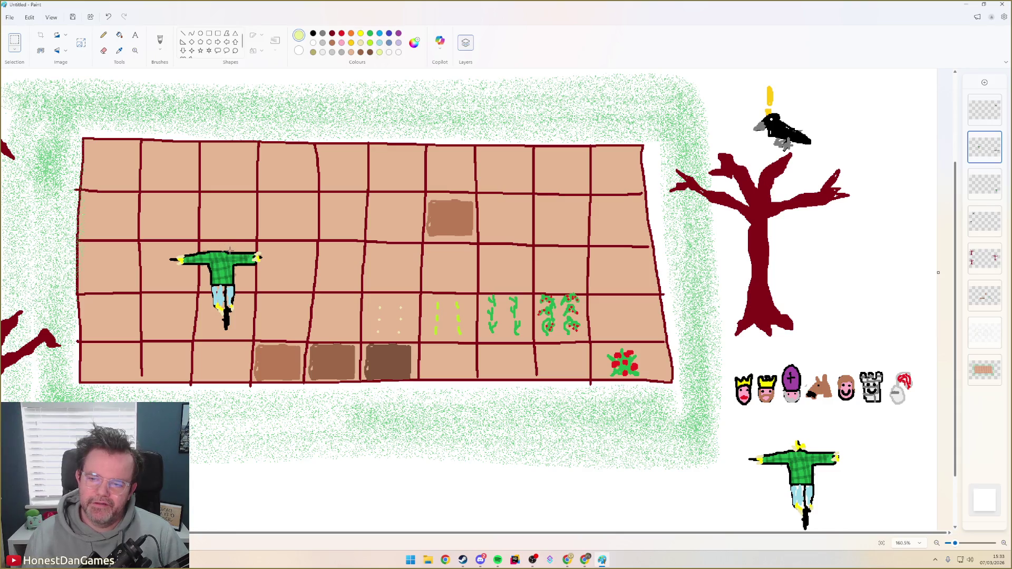
Take the horse head from the character row, restore it, and paste a copy
{"action": "left_click_drag", "start_coordinate": [804, 363], "coordinate": [841, 415]}
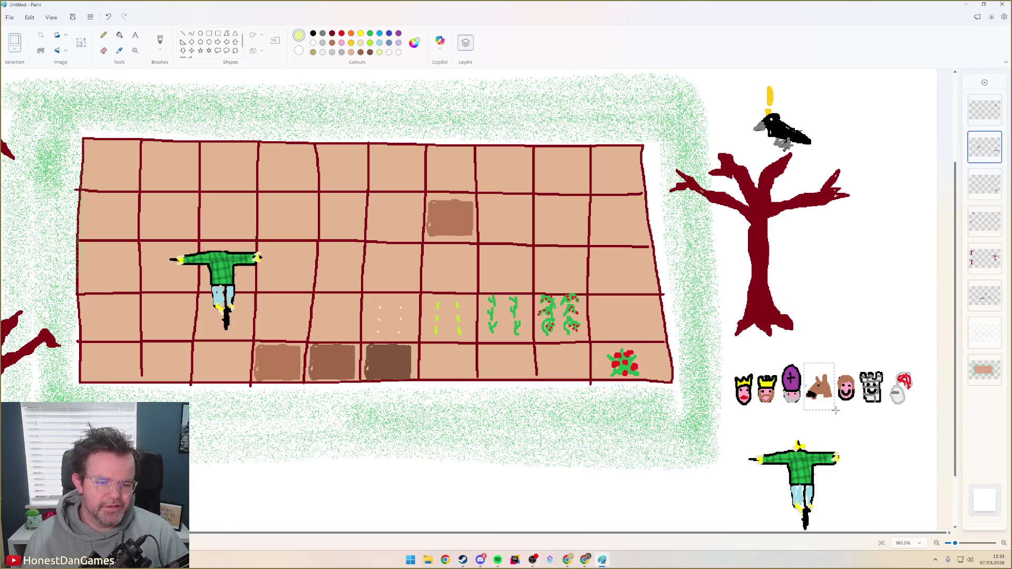
{"action": "key", "text": "Delete"}
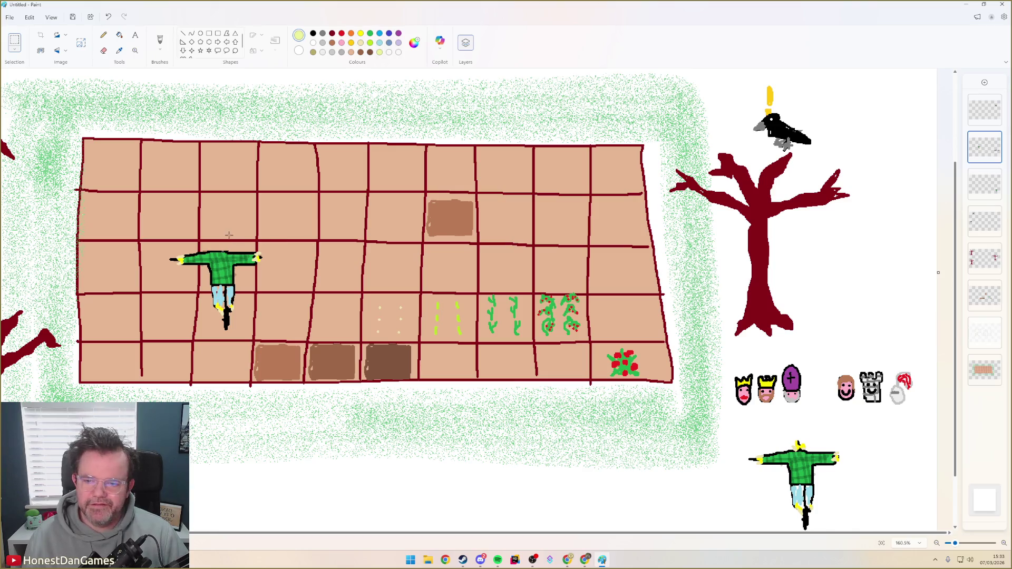
{"action": "key", "text": "ctrl+z"}
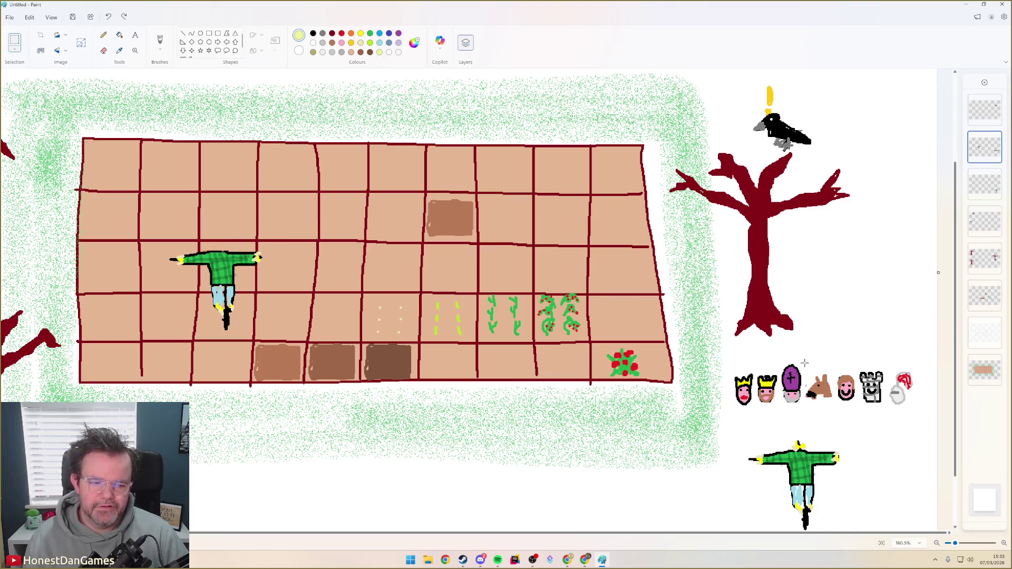
{"action": "key", "text": "ctrl+v"}
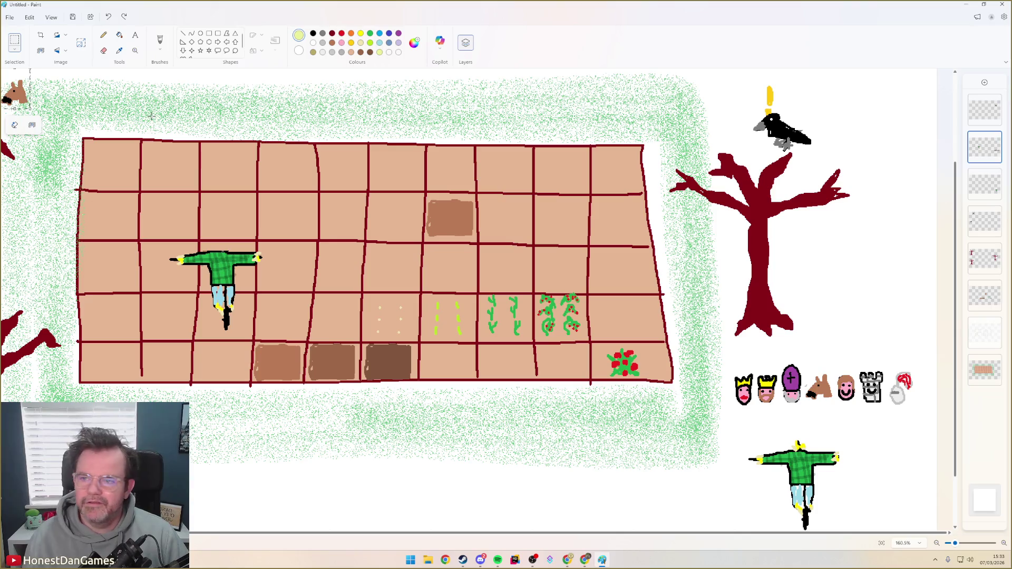
Set the pasted horse head onto the scarecrow
{"action": "left_click_drag", "start_coordinate": [17, 93], "coordinate": [212, 237]}
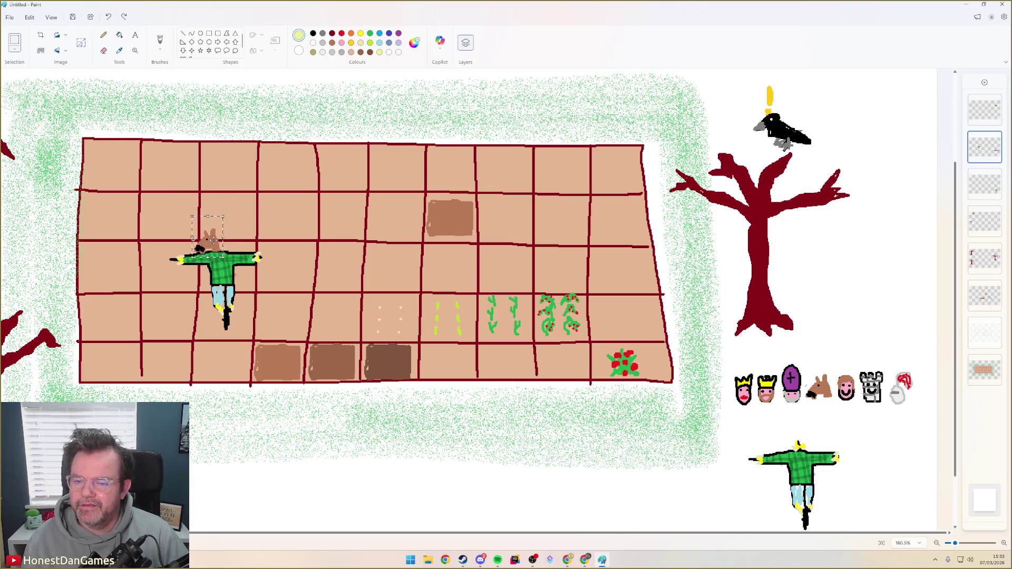
{"action": "left_click", "coordinate": [142, 211]}
Select the horse-headed scarecrow and drop it into its final field cell
{"action": "left_click_drag", "start_coordinate": [115, 206], "coordinate": [279, 340]}
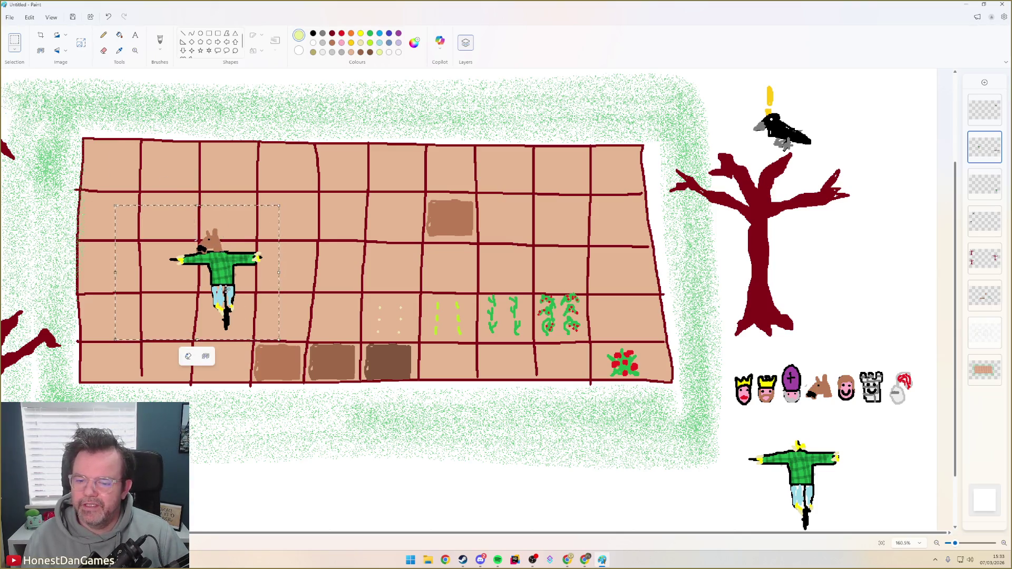
{"action": "left_click_drag", "start_coordinate": [119, 238], "coordinate": [119, 203]}
{"action": "left_click_drag", "start_coordinate": [229, 253], "coordinate": [362, 229]}
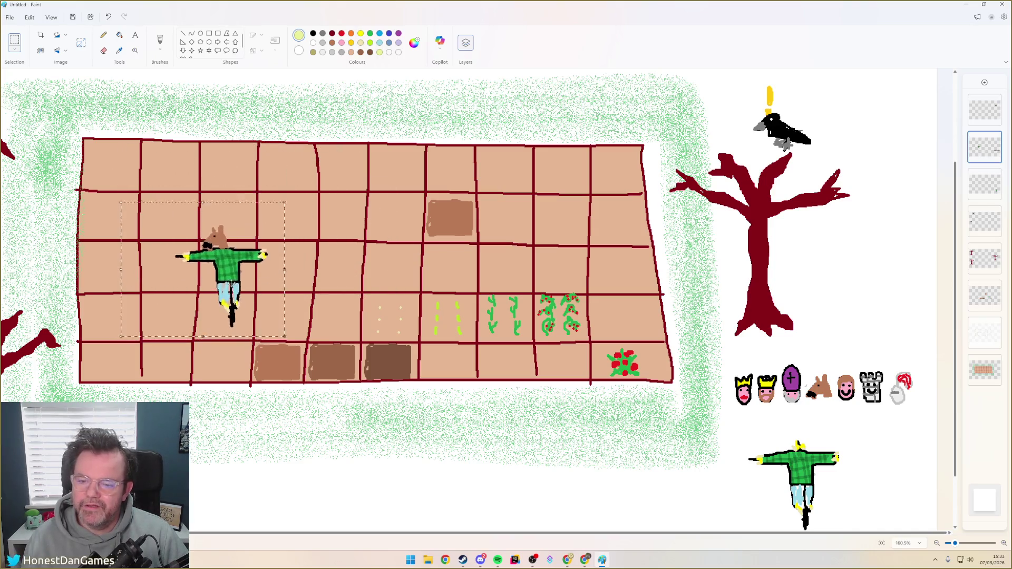
{"action": "left_click_drag", "start_coordinate": [335, 244], "coordinate": [205, 299]}
{"action": "left_click", "coordinate": [199, 193]}
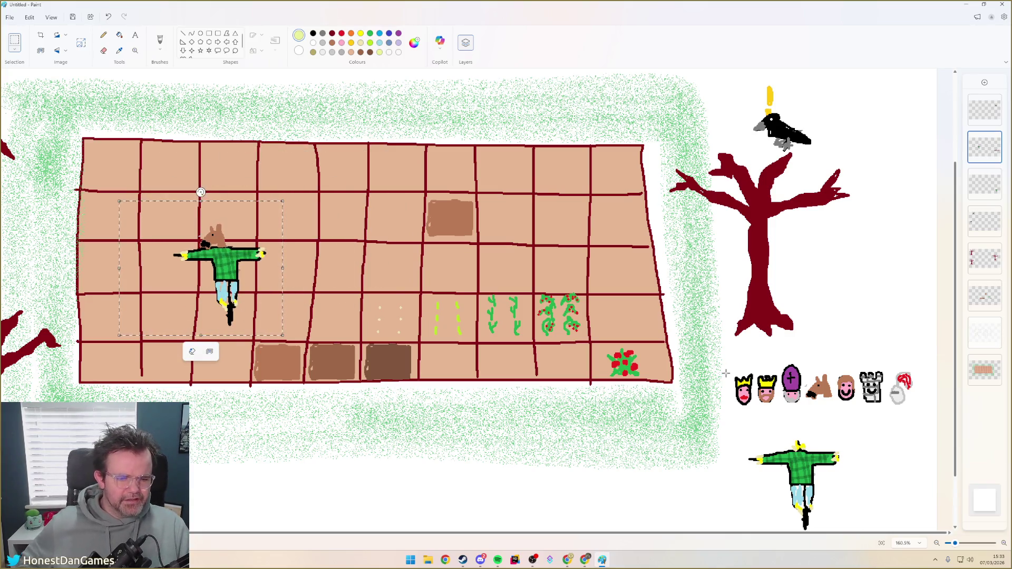
{"action": "left_click_drag", "start_coordinate": [729, 369], "coordinate": [758, 411]}
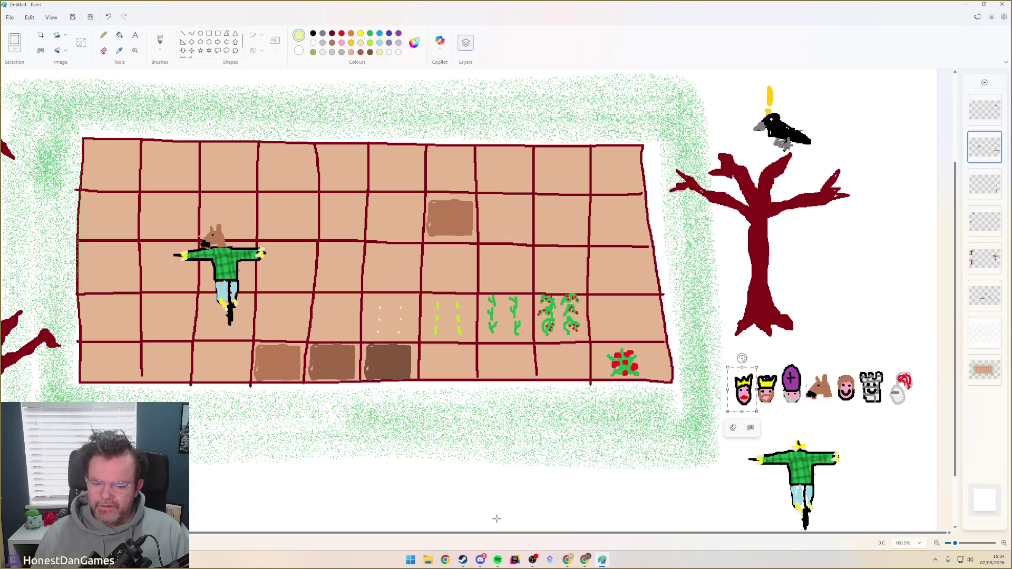
Switch to the web browser and start a new tab
{"action": "left_click", "coordinate": [567, 560]}
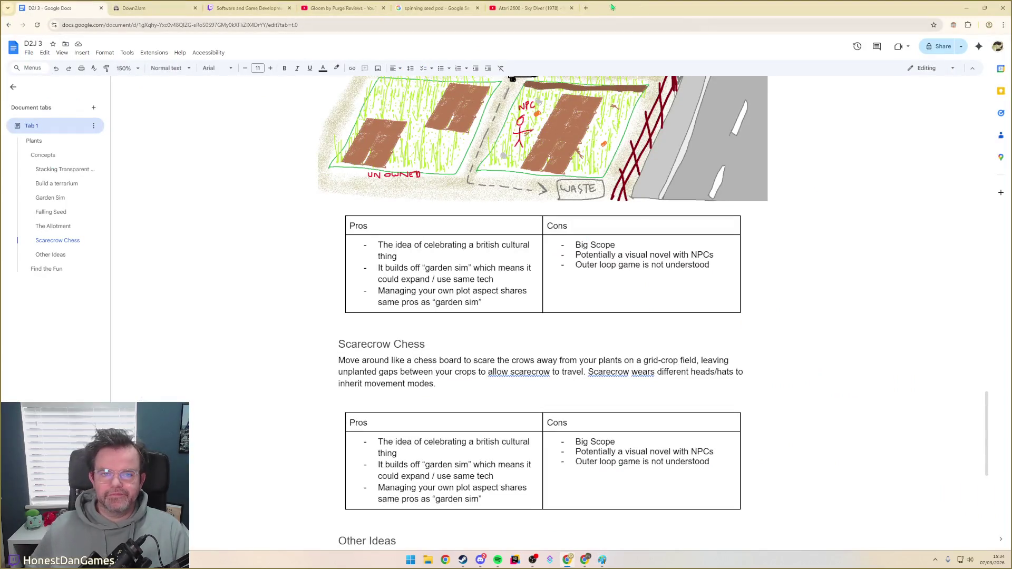
{"action": "key", "text": "ctrl+t"}
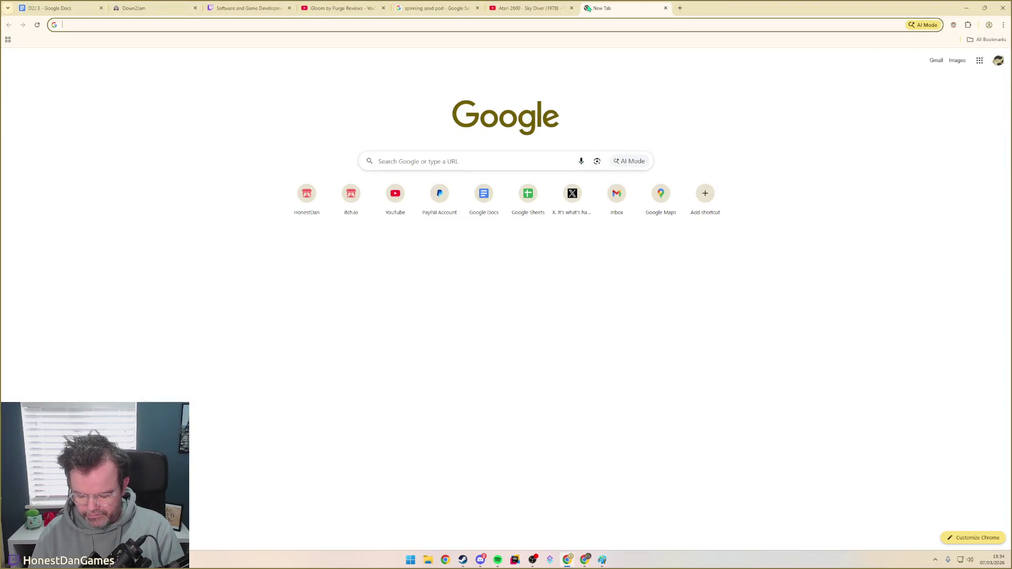
{"action": "type", "text": "movement rules for a pawn in chess"}
Search Google for how a chess pawn moves, then return to the farm drawing
{"action": "key", "text": "Return"}
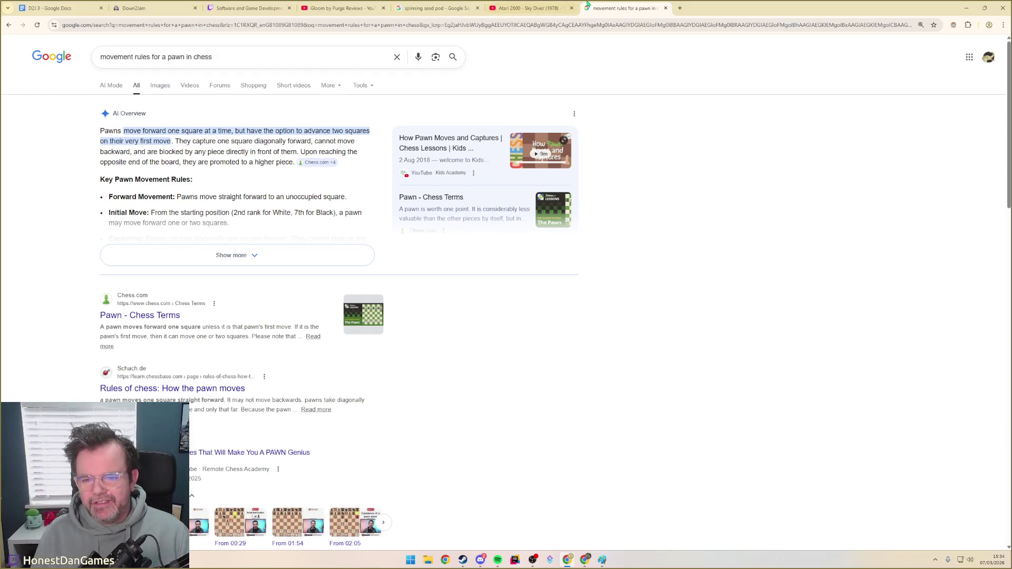
{"action": "key", "text": "alt+Tab"}
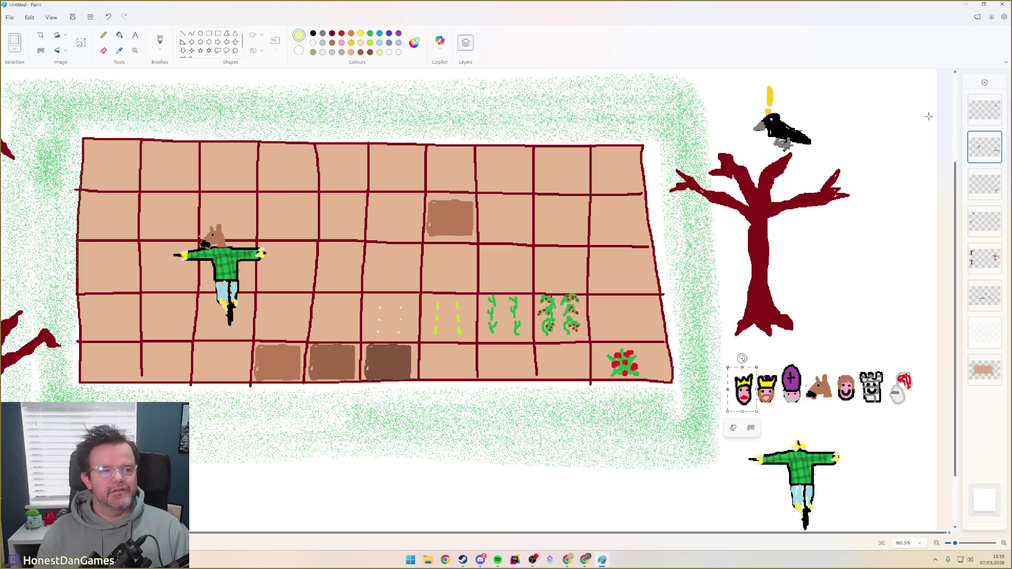
Add a new layer and brush a grey arrow rightward along the field's top row
{"action": "left_click", "coordinate": [985, 82]}
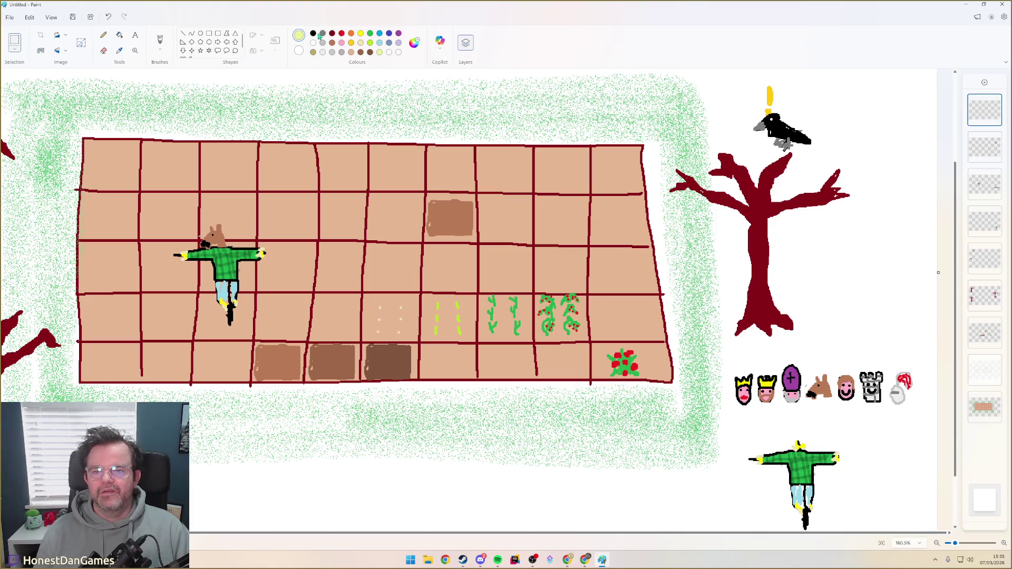
{"action": "left_click", "coordinate": [160, 39]}
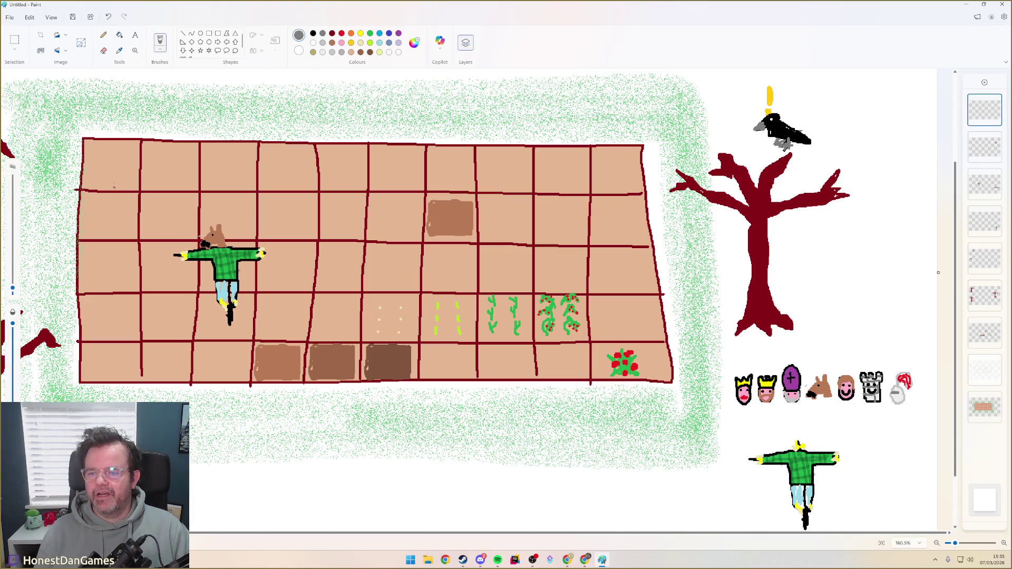
{"action": "left_click_drag", "start_coordinate": [119, 164], "coordinate": [611, 171]}
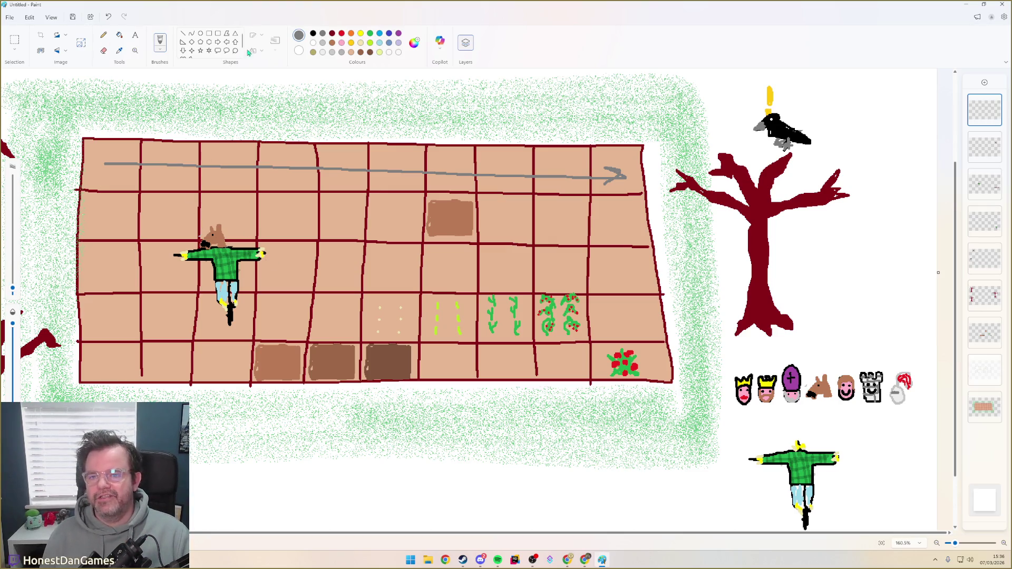
{"action": "left_click", "coordinate": [984, 184]}
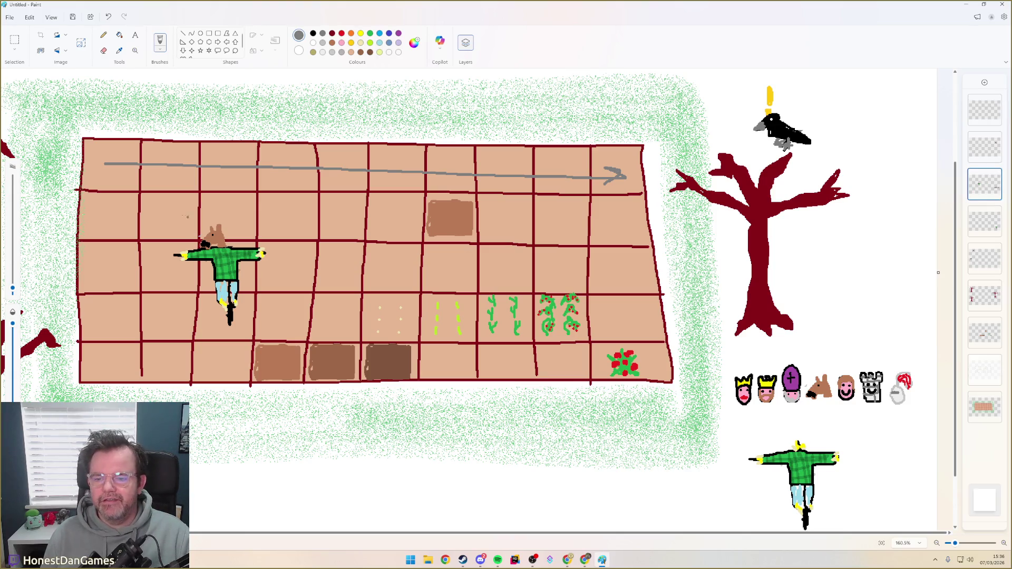
Rectangle-select the scarecrow and drag it up toward the right of the field, showing the flower layer
{"action": "left_click", "coordinate": [14, 42]}
{"action": "left_click_drag", "start_coordinate": [153, 207], "coordinate": [283, 337]}
{"action": "mouse_move", "coordinate": [227, 288]}
{"action": "left_mouse_down"}
{"action": "mouse_move", "coordinate": [240, 244]}
{"action": "mouse_move", "coordinate": [109, 245]}
{"action": "mouse_move", "coordinate": [175, 350]}
{"action": "mouse_move", "coordinate": [266, 299]}
{"action": "mouse_move", "coordinate": [299, 304]}
{"action": "mouse_move", "coordinate": [351, 190]}
{"action": "mouse_move", "coordinate": [466, 250]}
{"action": "mouse_move", "coordinate": [496, 148]}
{"action": "mouse_move", "coordinate": [563, 198]}
{"action": "mouse_move", "coordinate": [557, 317]}
{"action": "mouse_move", "coordinate": [562, 198]}
{"action": "mouse_move", "coordinate": [653, 357]}
{"action": "mouse_move", "coordinate": [583, 269]}
{"action": "mouse_move", "coordinate": [554, 207]}
{"action": "left_mouse_up"}
{"action": "left_click", "coordinate": [995, 364]}
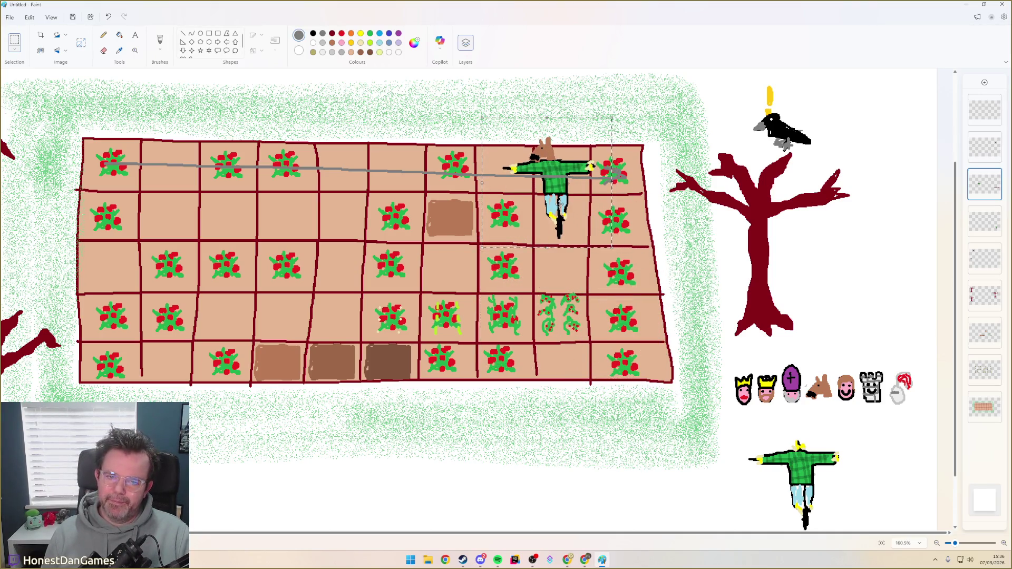
Settle the scarecrow into the middle cells left of the crops and hide the red flower layer
{"action": "mouse_move", "coordinate": [561, 203]}
{"action": "left_mouse_down"}
{"action": "mouse_move", "coordinate": [501, 192]}
{"action": "mouse_move", "coordinate": [453, 251]}
{"action": "left_mouse_up"}
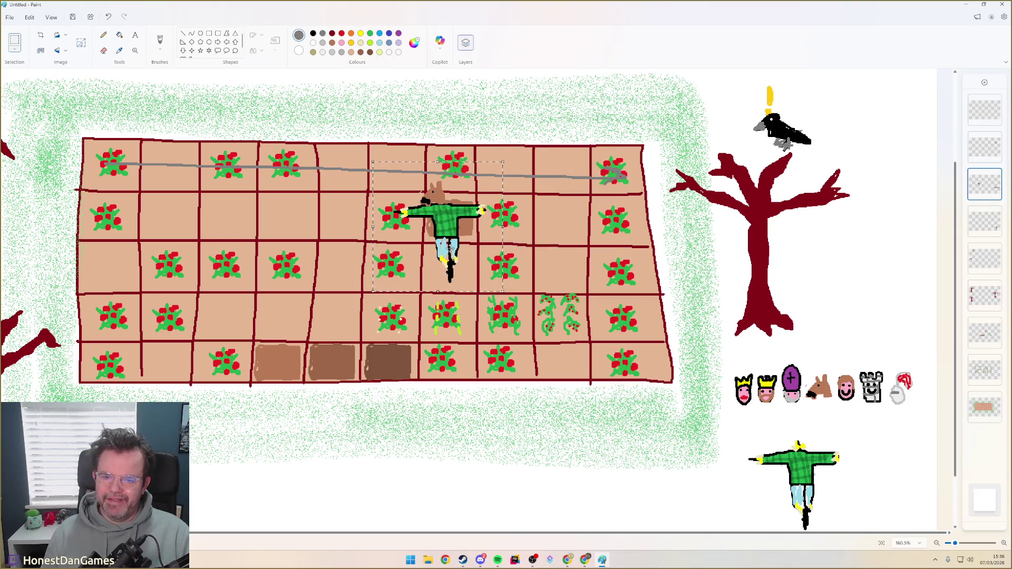
{"action": "mouse_move", "coordinate": [446, 225]}
{"action": "left_mouse_down"}
{"action": "mouse_move", "coordinate": [543, 192]}
{"action": "mouse_move", "coordinate": [847, 396]}
{"action": "mouse_move", "coordinate": [910, 356]}
{"action": "mouse_move", "coordinate": [800, 321]}
{"action": "mouse_move", "coordinate": [788, 355]}
{"action": "mouse_move", "coordinate": [874, 343]}
{"action": "mouse_move", "coordinate": [557, 277]}
{"action": "mouse_move", "coordinate": [420, 227]}
{"action": "left_mouse_up"}
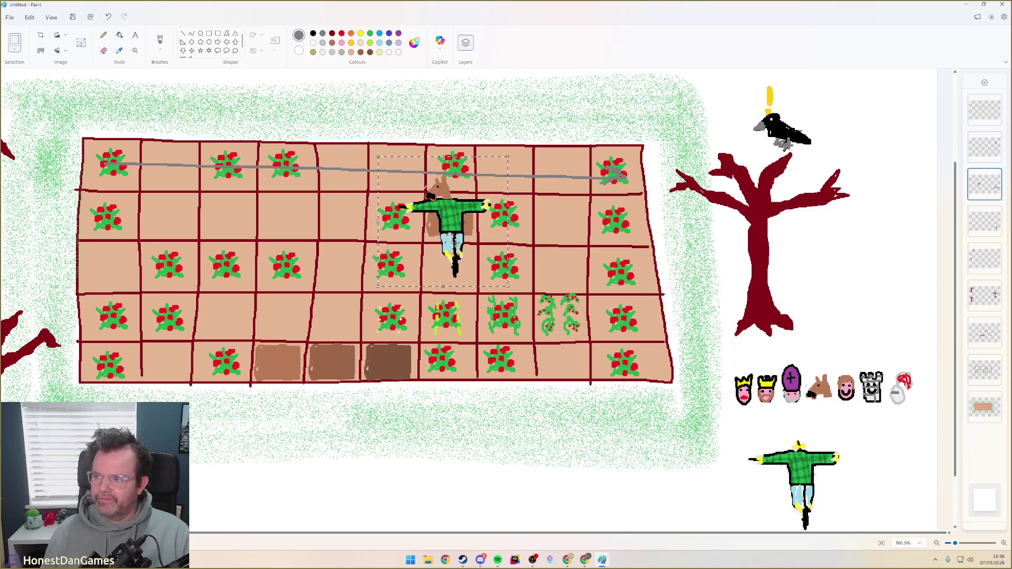
{"action": "mouse_move", "coordinate": [420, 227]}
{"action": "left_mouse_down"}
{"action": "mouse_move", "coordinate": [407, 203]}
{"action": "mouse_move", "coordinate": [299, 174]}
{"action": "mouse_move", "coordinate": [171, 164]}
{"action": "mouse_move", "coordinate": [198, 237]}
{"action": "mouse_move", "coordinate": [129, 204]}
{"action": "mouse_move", "coordinate": [237, 184]}
{"action": "mouse_move", "coordinate": [272, 228]}
{"action": "mouse_move", "coordinate": [278, 146]}
{"action": "mouse_move", "coordinate": [338, 144]}
{"action": "mouse_move", "coordinate": [330, 244]}
{"action": "mouse_move", "coordinate": [819, 352]}
{"action": "mouse_move", "coordinate": [774, 351]}
{"action": "mouse_move", "coordinate": [342, 261]}
{"action": "mouse_move", "coordinate": [339, 281]}
{"action": "left_mouse_up"}
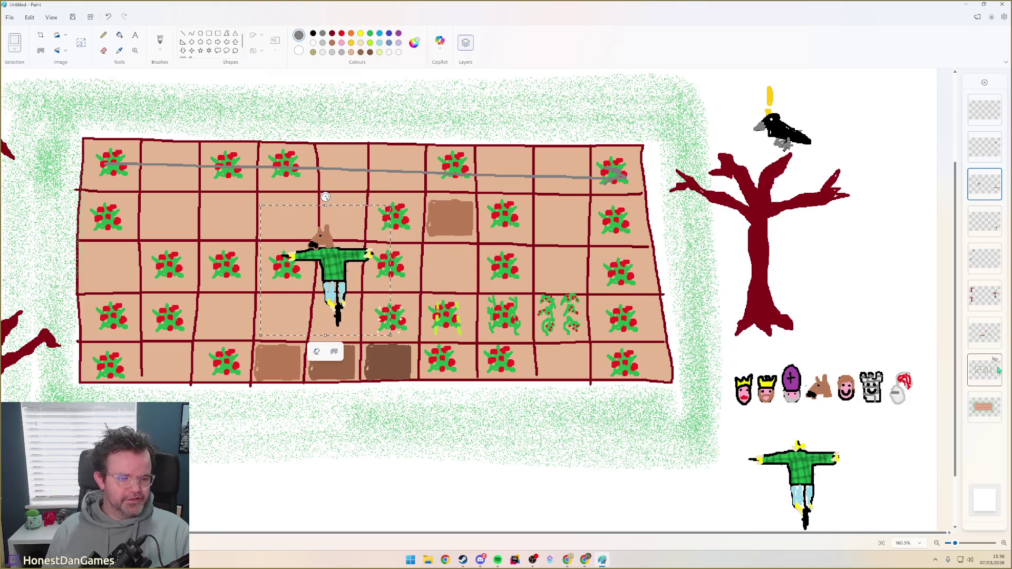
{"action": "left_click", "coordinate": [998, 333]}
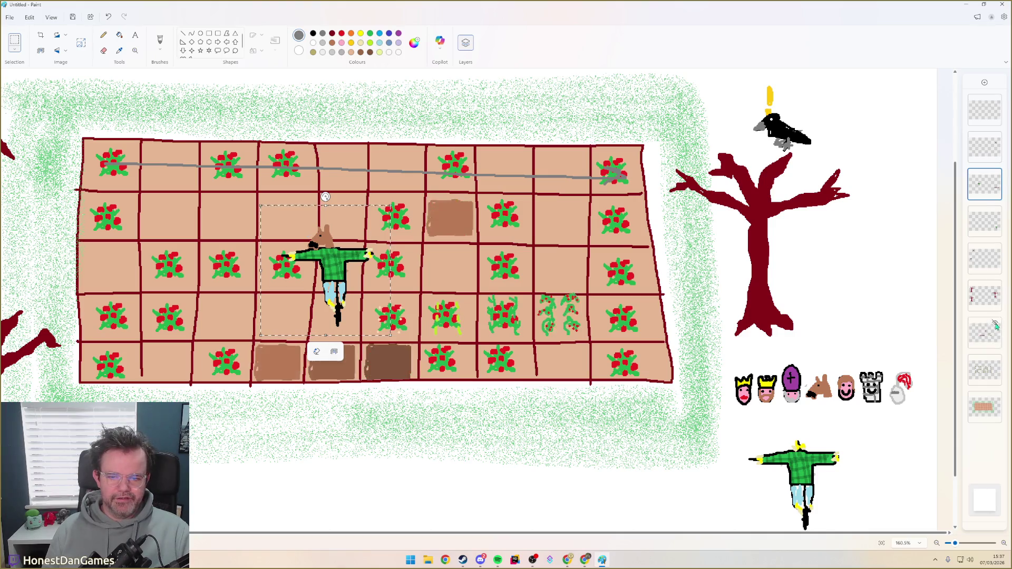
{"action": "left_click", "coordinate": [996, 362]}
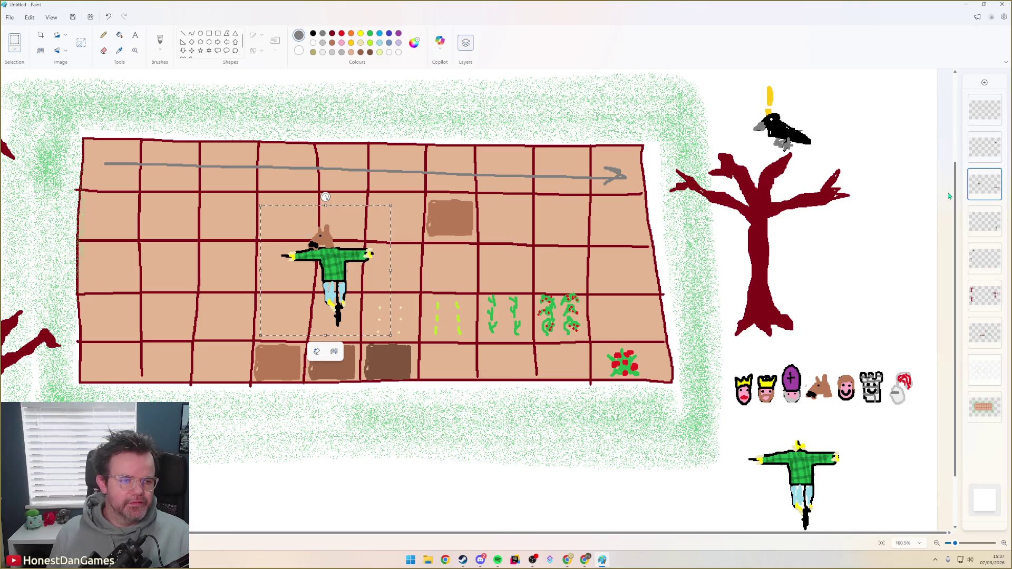
On the growth-stage layer, copy the seedling cells and paste the copy right of the scarecrow
{"action": "left_click", "coordinate": [985, 332]}
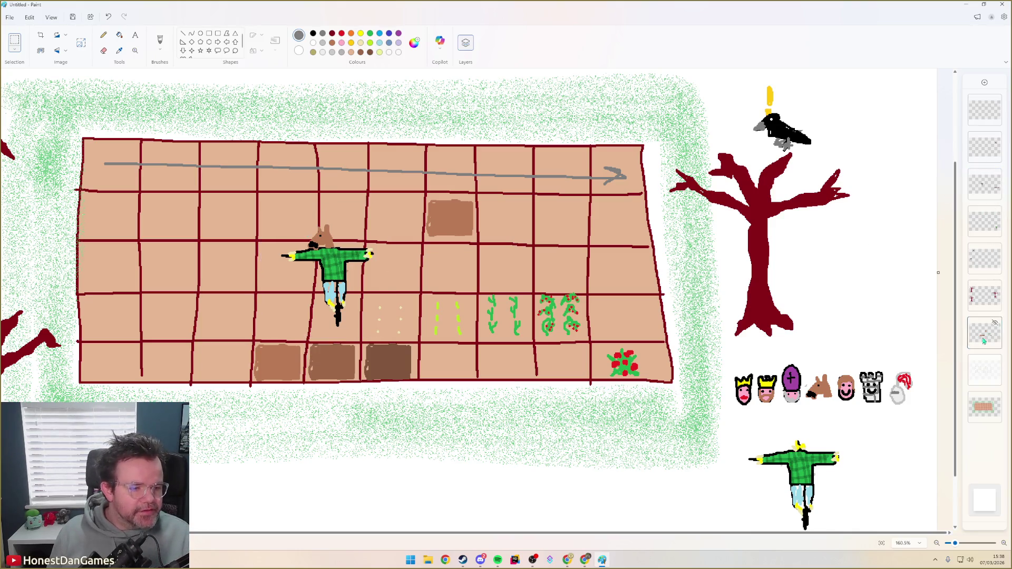
{"action": "left_click_drag", "start_coordinate": [388, 302], "coordinate": [527, 339]}
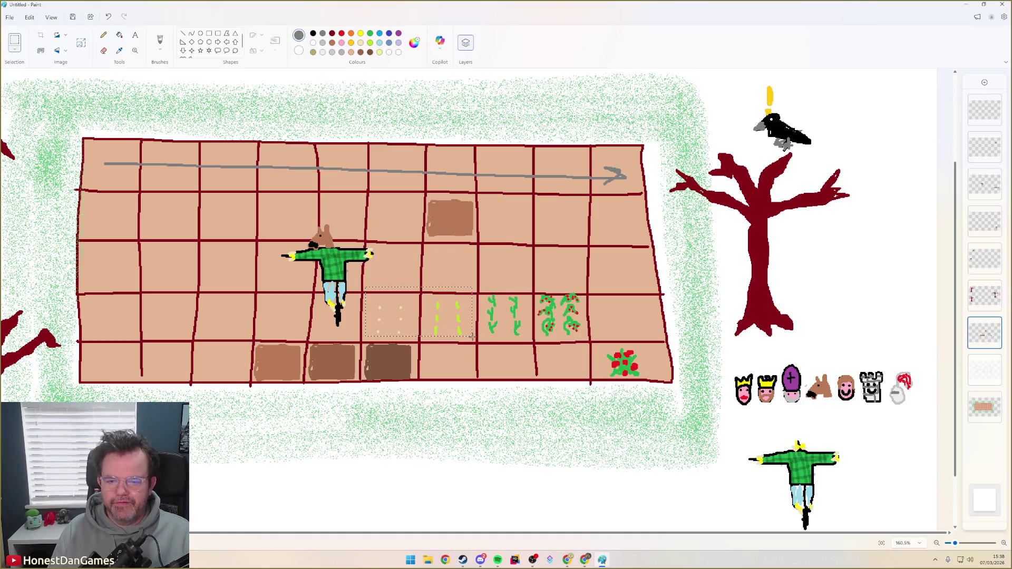
{"action": "key", "text": "ctrl+c"}
{"action": "key", "text": "ctrl+v"}
{"action": "left_click_drag", "start_coordinate": [41, 97], "coordinate": [409, 264]}
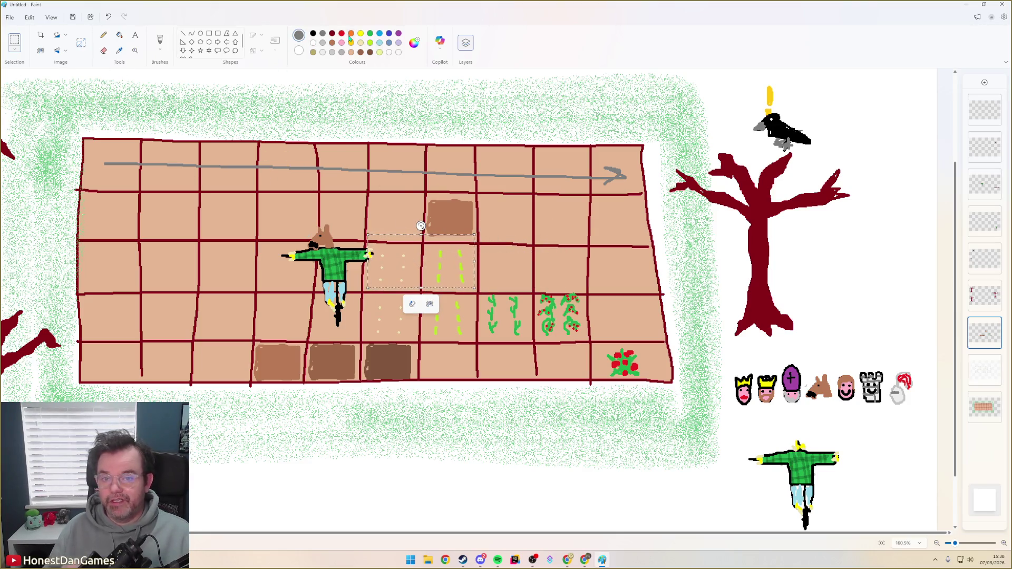
Paint a yellow seed beside the scarecrow, undoing a stray green and yellow stroke
{"action": "left_click", "coordinate": [369, 35]}
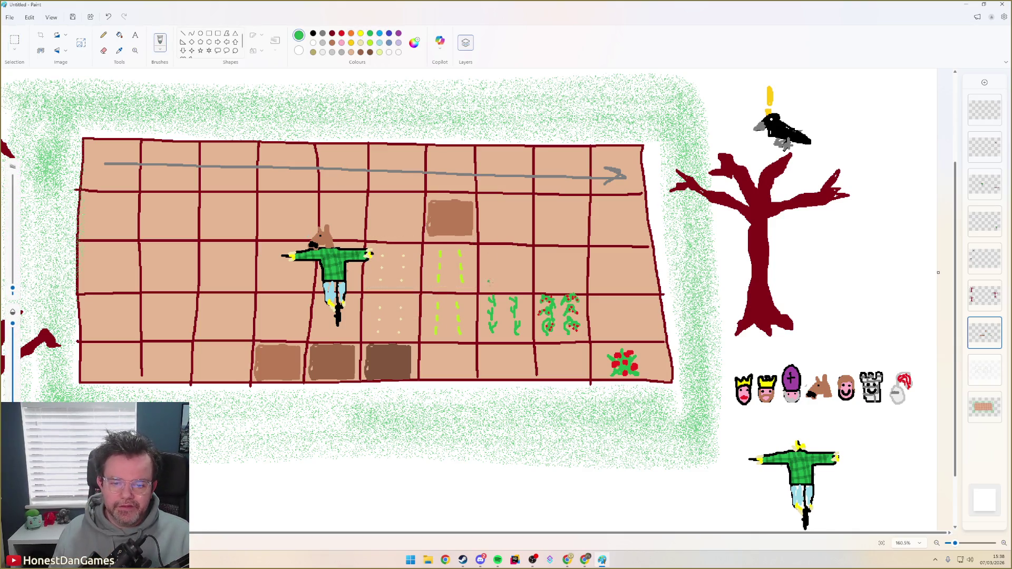
{"action": "left_click_drag", "start_coordinate": [490, 281], "coordinate": [491, 266]}
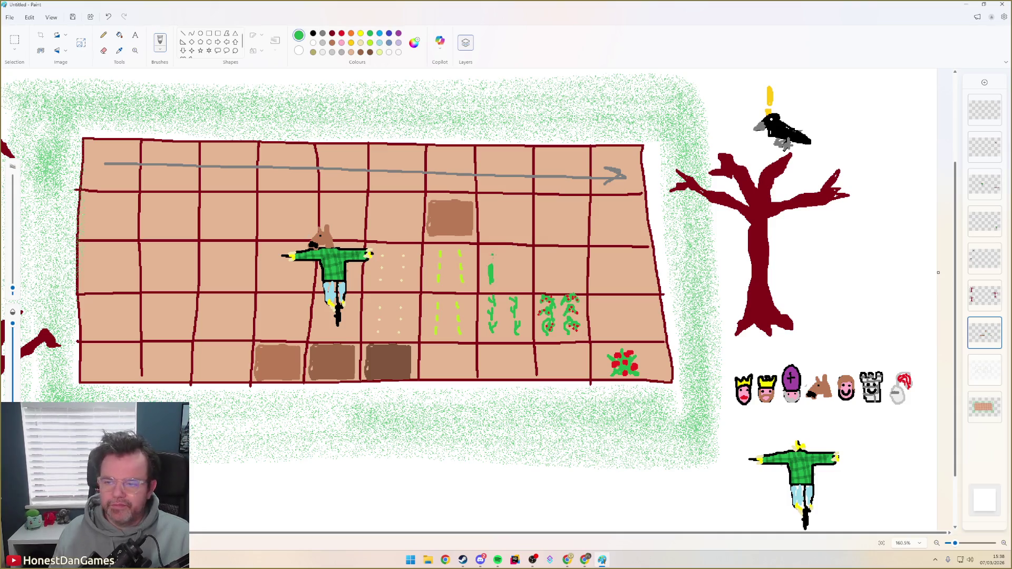
{"action": "key", "text": "ctrl+z"}
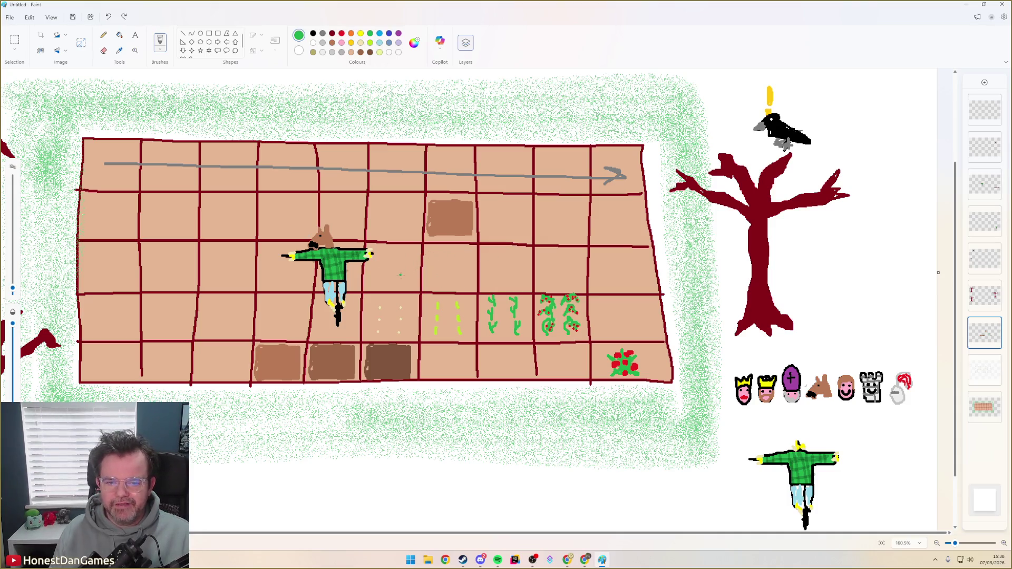
{"action": "left_click", "coordinate": [362, 42]}
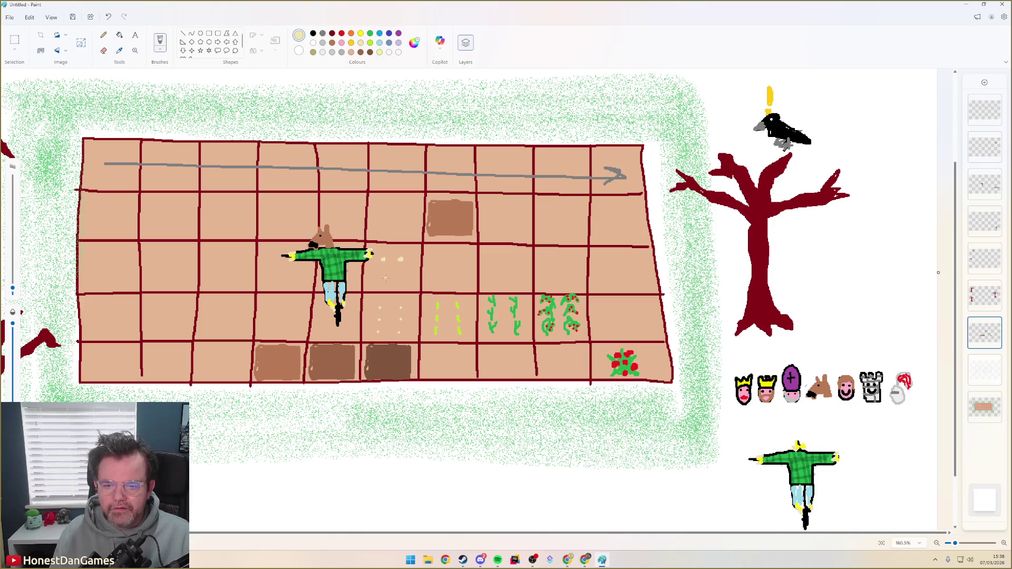
{"action": "key", "text": "ctrl+z"}
{"action": "left_click", "coordinate": [391, 267]}
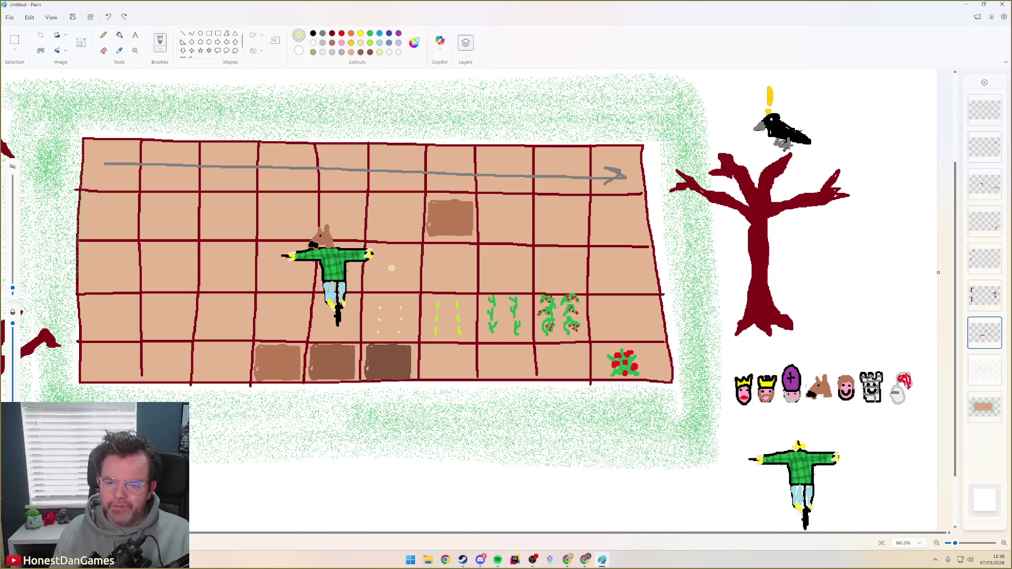
Paint green sprout and plant stages in the next cells, undoing the yellow on the tall plant
{"action": "left_click", "coordinate": [369, 33]}
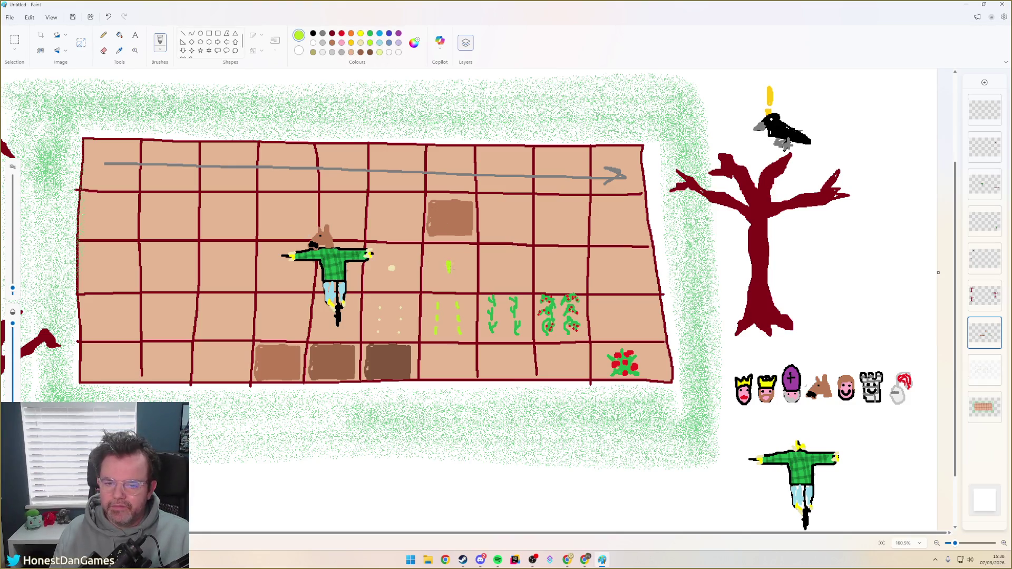
{"action": "mouse_move", "coordinate": [560, 279]}
{"action": "left_mouse_down"}
{"action": "mouse_move", "coordinate": [566, 250]}
{"action": "mouse_move", "coordinate": [564, 265]}
{"action": "mouse_move", "coordinate": [553, 265]}
{"action": "left_mouse_up"}
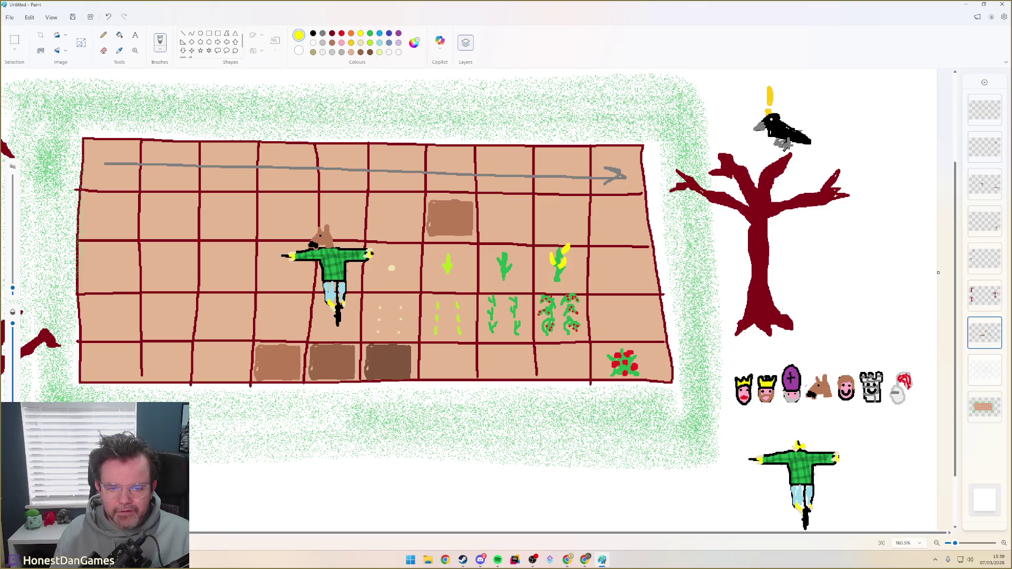
{"action": "key", "text": "ctrl+z"}
{"action": "key", "text": "ctrl+z"}
{"action": "key", "text": "ctrl+z"}
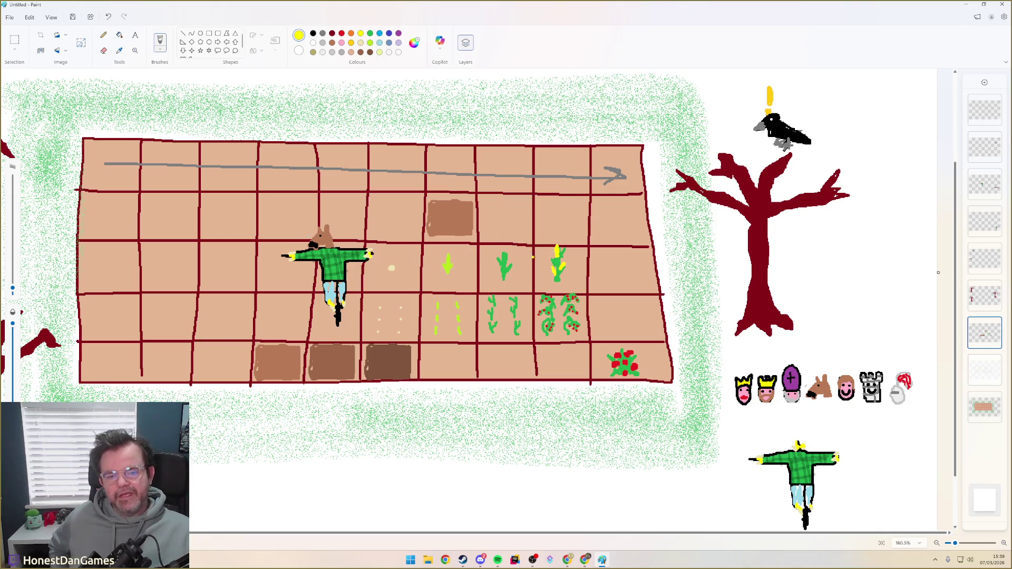
Add a new annotation layer and brush a red X over the corn plant
{"action": "right_click", "coordinate": [984, 329]}
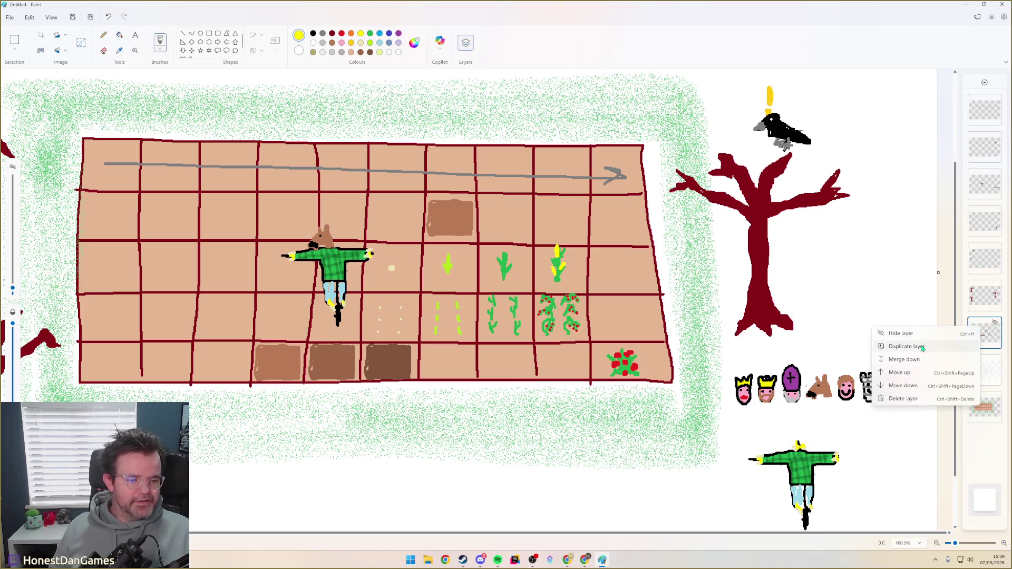
{"action": "left_click", "coordinate": [902, 444]}
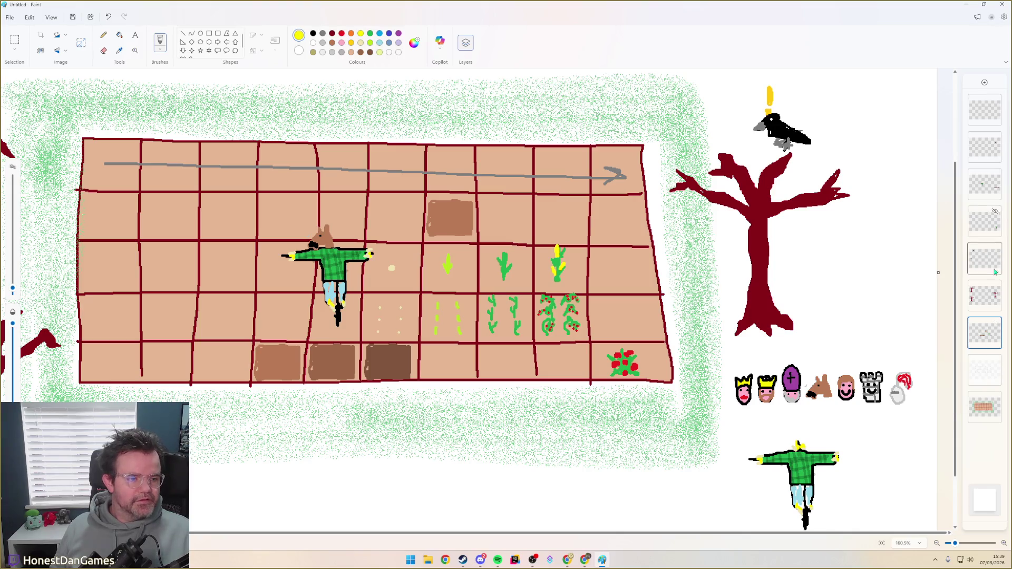
{"action": "left_click", "coordinate": [987, 84]}
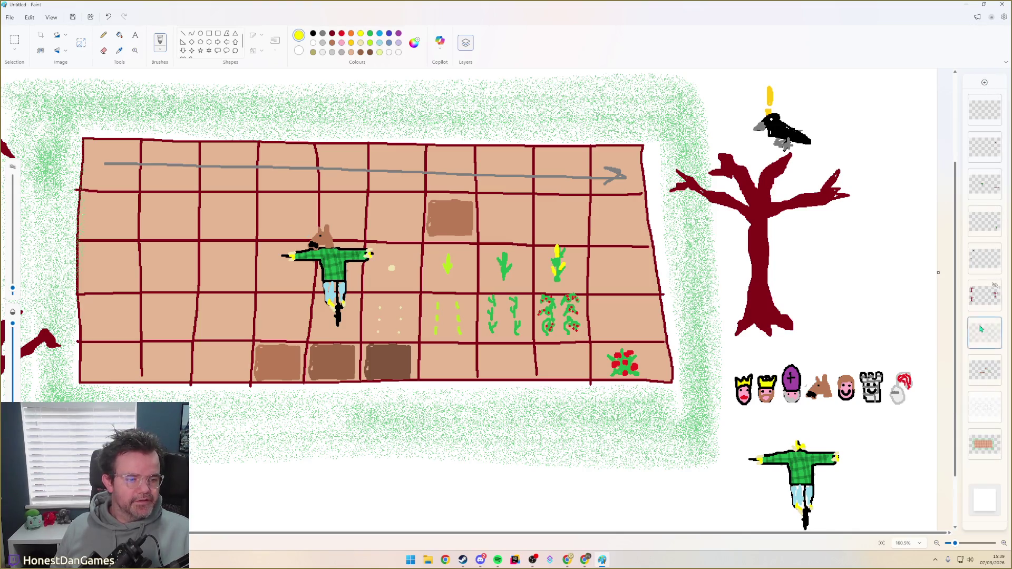
{"action": "left_click", "coordinate": [341, 33]}
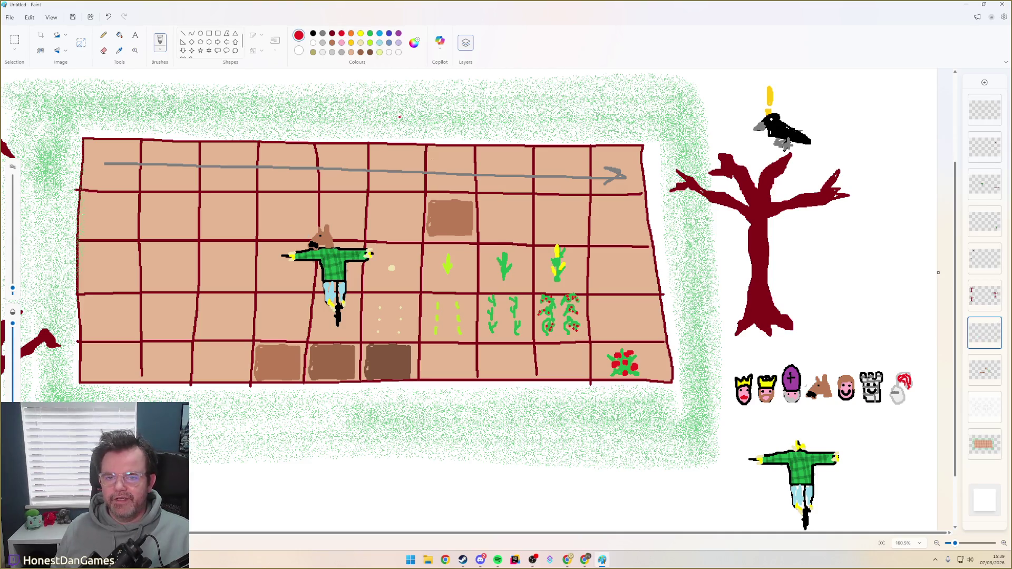
{"action": "mouse_move", "coordinate": [574, 253]}
{"action": "left_mouse_down"}
{"action": "mouse_move", "coordinate": [543, 278]}
{"action": "mouse_move", "coordinate": [567, 278]}
{"action": "left_mouse_up"}
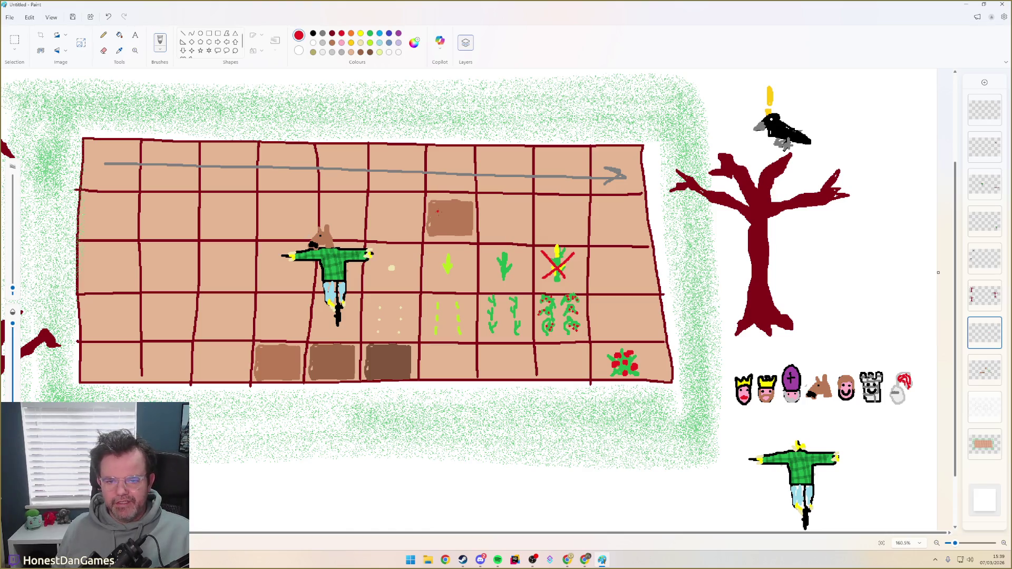
Draw red curved arrows in the bottom brown plot and over the vine cell, and retrace the X
{"action": "mouse_move", "coordinate": [433, 216]}
{"action": "left_mouse_down"}
{"action": "mouse_move", "coordinate": [454, 231]}
{"action": "mouse_move", "coordinate": [465, 221]}
{"action": "left_mouse_up"}
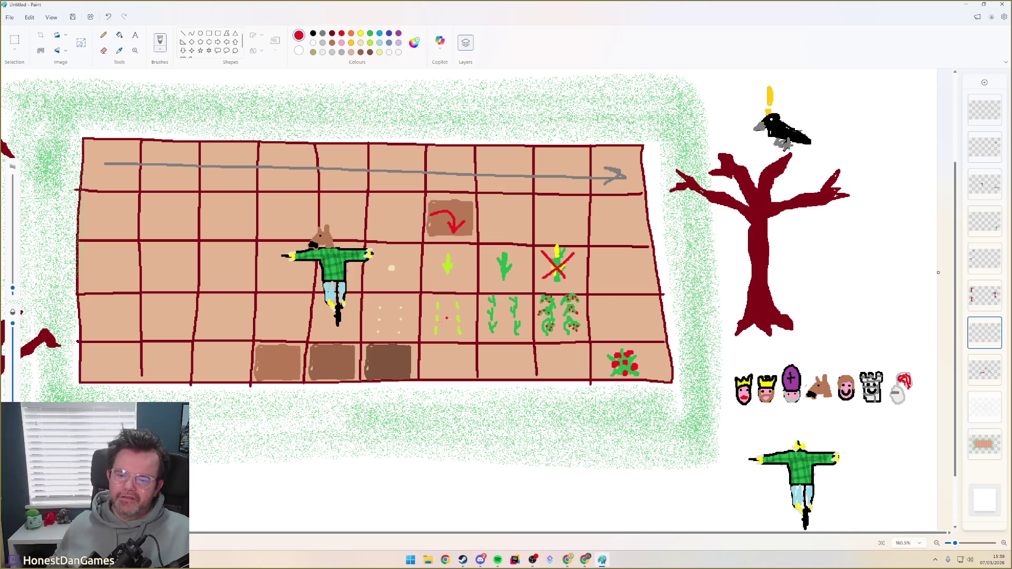
{"action": "key", "text": "ctrl+z"}
{"action": "mouse_move", "coordinate": [379, 348]}
{"action": "left_mouse_down"}
{"action": "mouse_move", "coordinate": [393, 372]}
{"action": "mouse_move", "coordinate": [403, 361]}
{"action": "left_mouse_up"}
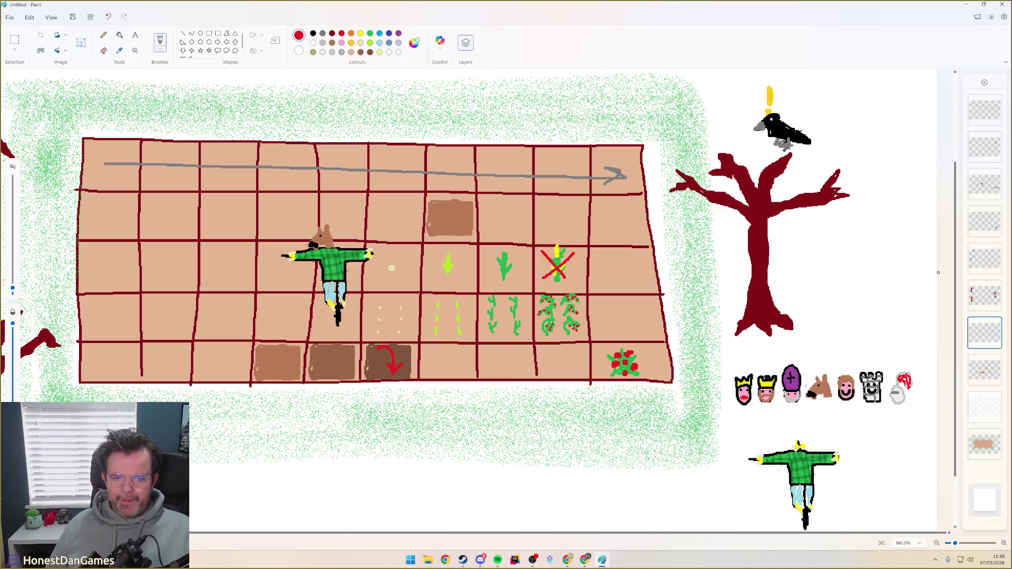
{"action": "left_click_drag", "start_coordinate": [537, 335], "coordinate": [583, 332]}
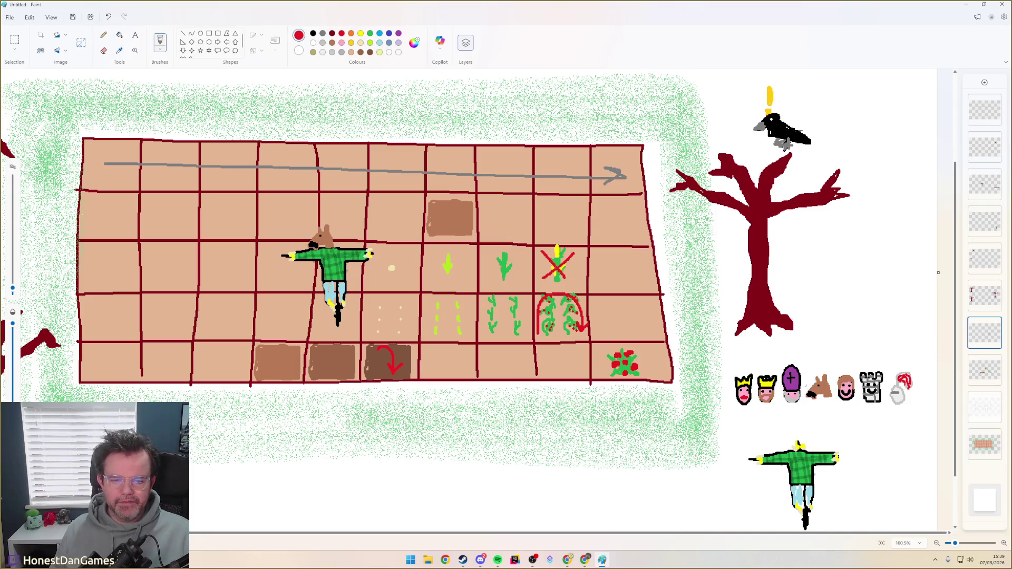
{"action": "mouse_move", "coordinate": [548, 255]}
{"action": "left_mouse_down"}
{"action": "mouse_move", "coordinate": [574, 280]}
{"action": "mouse_move", "coordinate": [574, 257]}
{"action": "mouse_move", "coordinate": [554, 269]}
{"action": "left_mouse_up"}
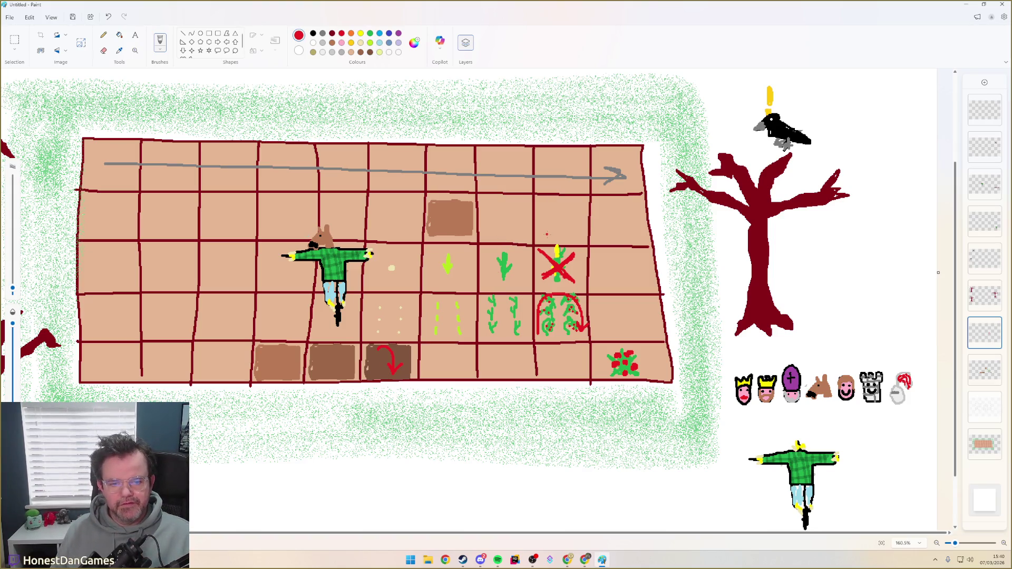
Handwrite red labels CANT, OVER and ENDS beside the marks and arch over the green sprouts
{"action": "left_click_drag", "start_coordinate": [584, 257], "coordinate": [607, 265]}
{"action": "left_click_drag", "start_coordinate": [605, 258], "coordinate": [609, 253]}
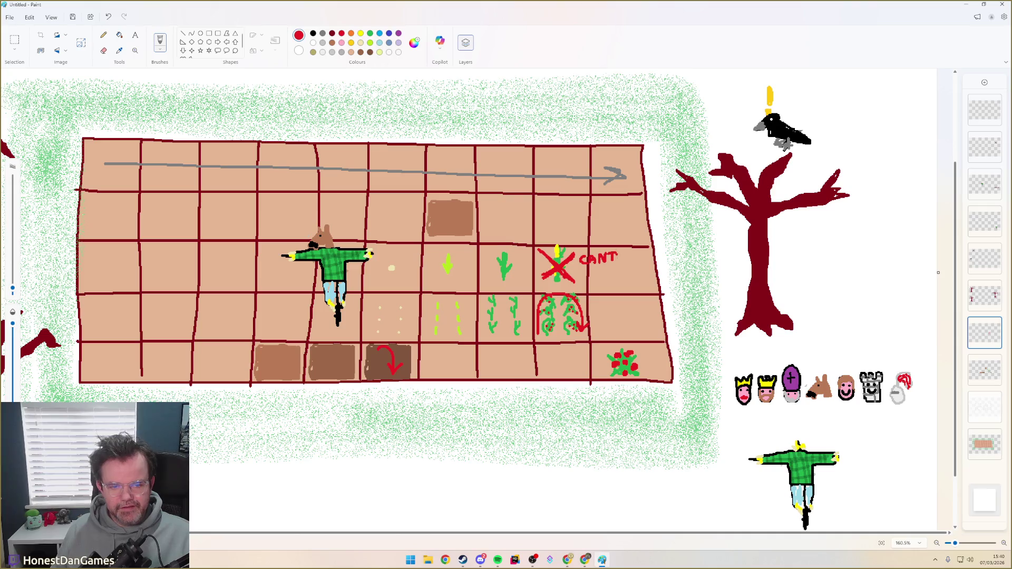
{"action": "left_click_drag", "start_coordinate": [592, 307], "coordinate": [615, 311]}
{"action": "left_click_drag", "start_coordinate": [622, 313], "coordinate": [628, 307]}
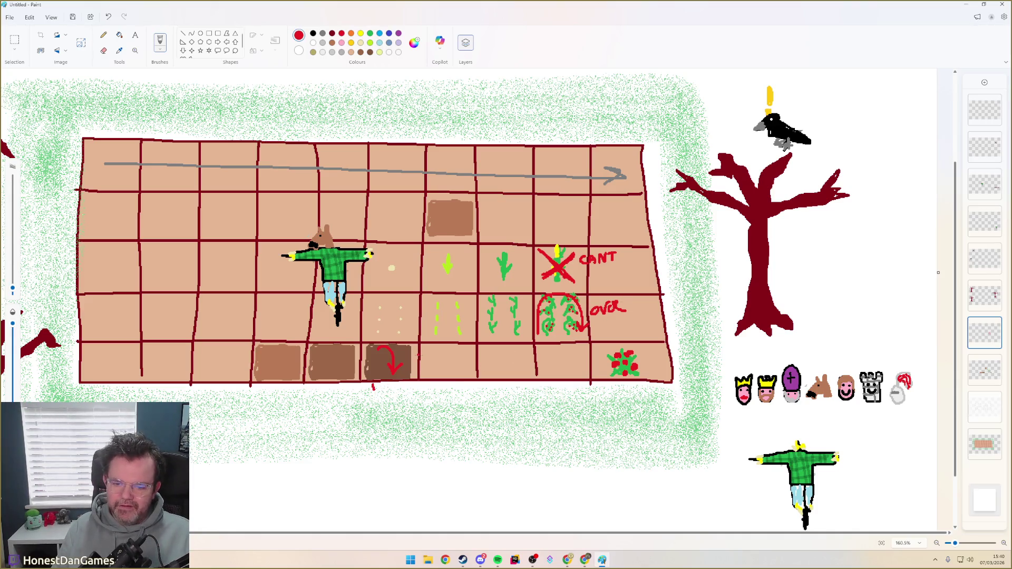
{"action": "mouse_move", "coordinate": [414, 351]}
{"action": "left_mouse_down"}
{"action": "mouse_move", "coordinate": [418, 362]}
{"action": "mouse_move", "coordinate": [423, 351]}
{"action": "mouse_move", "coordinate": [447, 357]}
{"action": "left_mouse_up"}
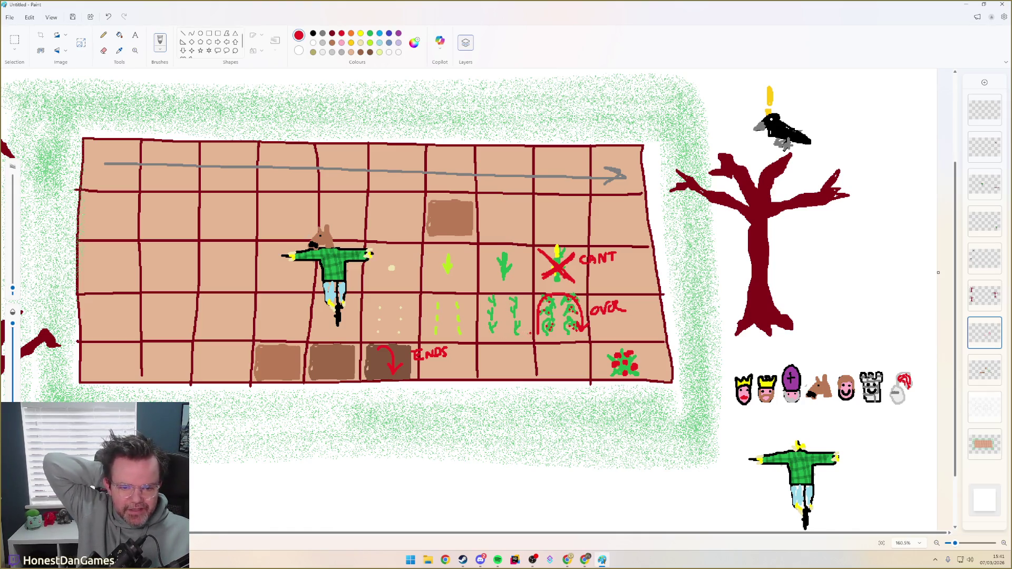
{"action": "left_click_drag", "start_coordinate": [487, 333], "coordinate": [522, 332]}
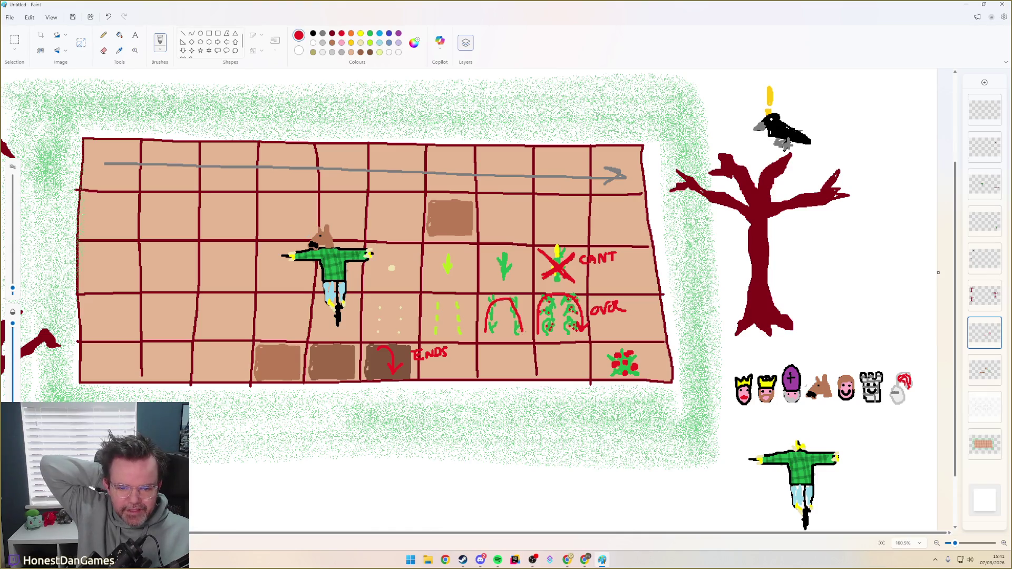
Redraw red arches over the tall-plant and sprout cells, undoing the first arch and the last arrow
{"action": "key", "text": "ctrl+z"}
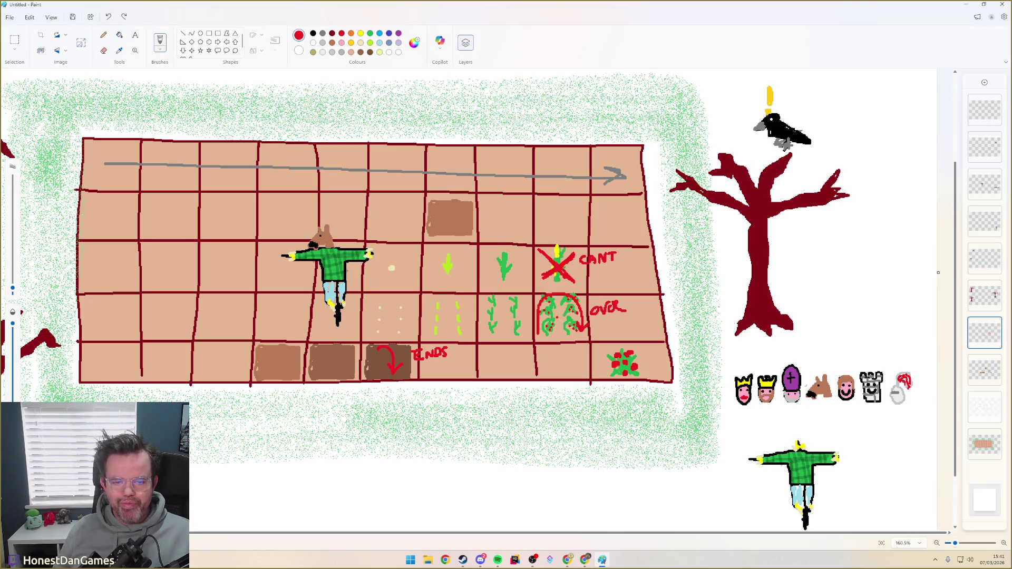
{"action": "mouse_move", "coordinate": [483, 328]}
{"action": "left_mouse_down"}
{"action": "mouse_move", "coordinate": [506, 298]}
{"action": "mouse_move", "coordinate": [526, 326]}
{"action": "left_mouse_up"}
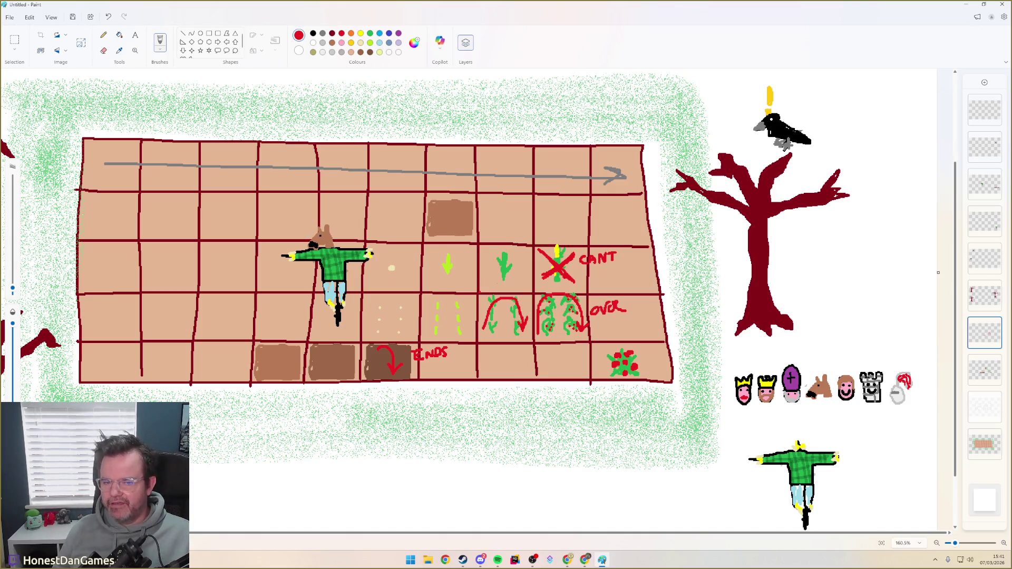
{"action": "mouse_move", "coordinate": [490, 281]}
{"action": "left_mouse_down"}
{"action": "mouse_move", "coordinate": [493, 262]}
{"action": "mouse_move", "coordinate": [512, 249]}
{"action": "mouse_move", "coordinate": [515, 282]}
{"action": "left_mouse_up"}
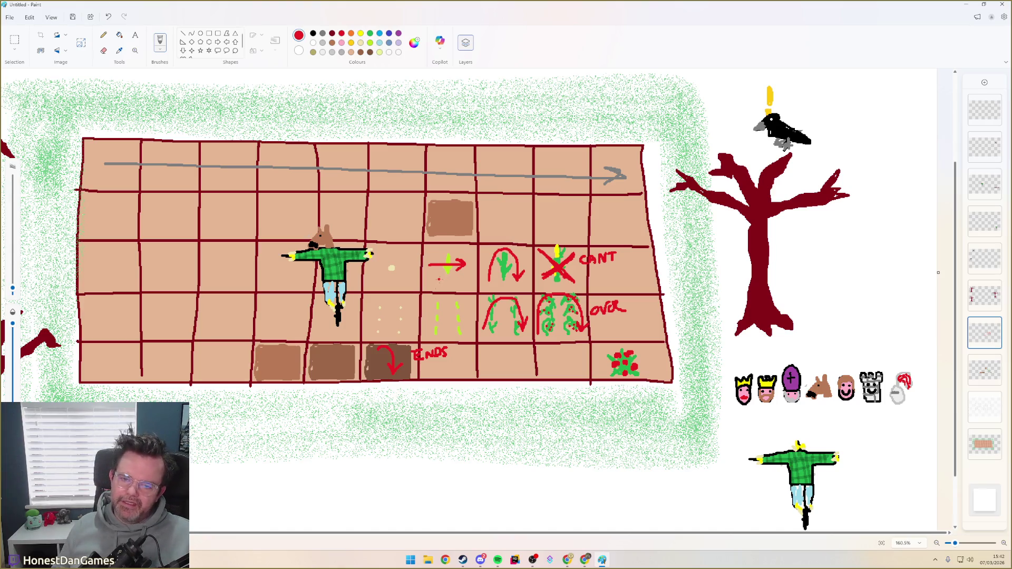
{"action": "key", "text": "ctrl+z"}
Restore the arrow, draw a red line across the dotted sprouts and circle the three seed cells
{"action": "key", "text": "ctrl+y"}
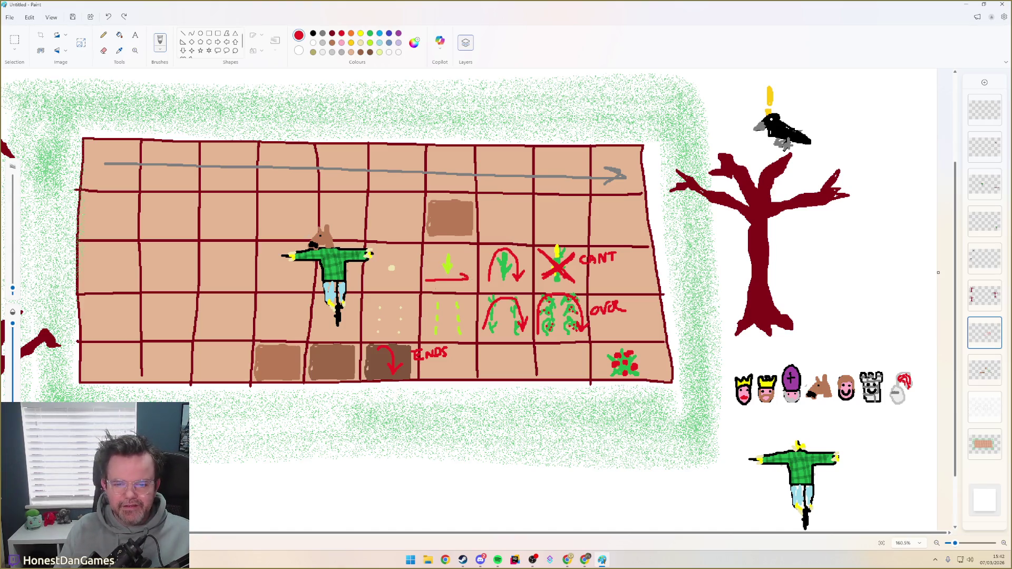
{"action": "left_click_drag", "start_coordinate": [431, 317], "coordinate": [462, 317]}
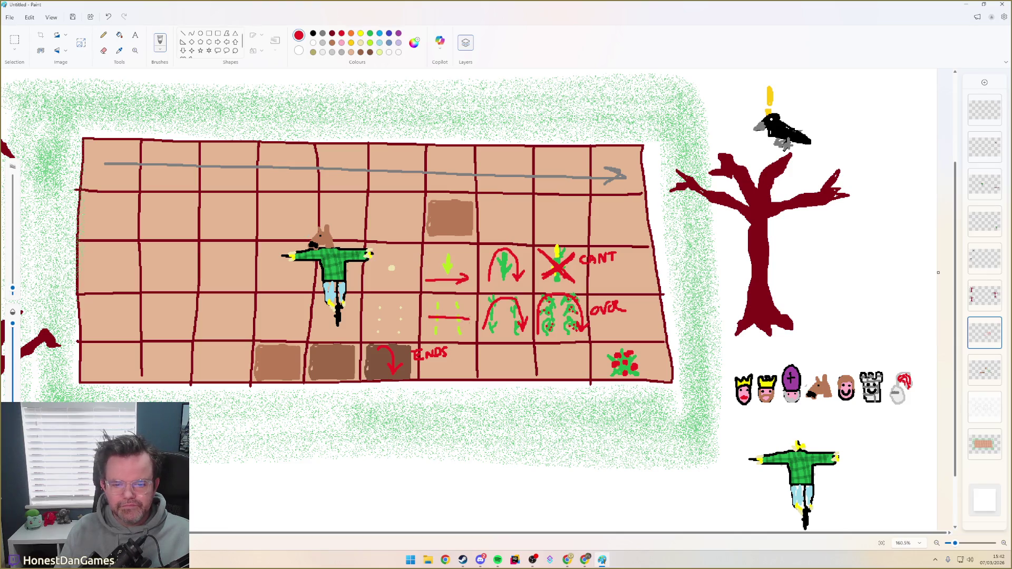
{"action": "left_click_drag", "start_coordinate": [403, 252], "coordinate": [400, 251]}
{"action": "mouse_move", "coordinate": [401, 299]}
{"action": "left_mouse_down"}
{"action": "mouse_move", "coordinate": [371, 321]}
{"action": "mouse_move", "coordinate": [405, 302]}
{"action": "left_mouse_up"}
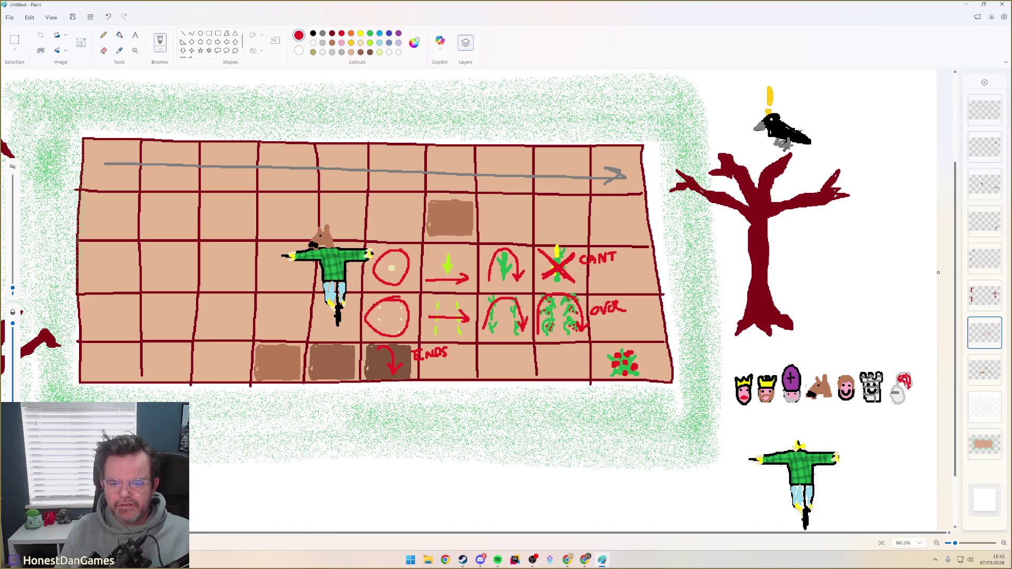
{"action": "left_click_drag", "start_coordinate": [394, 199], "coordinate": [398, 200]}
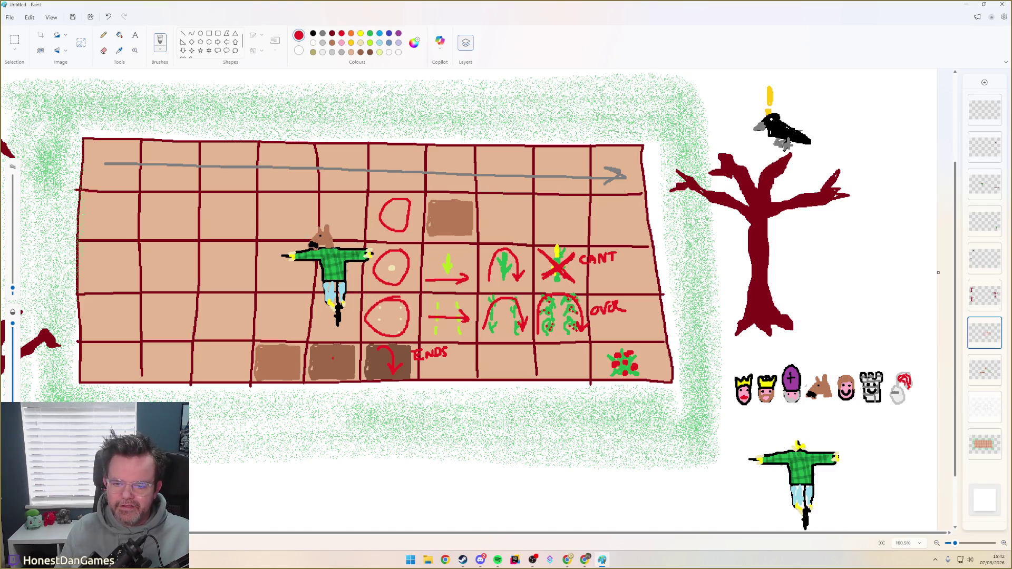
Circle the middle and left bottom soil squares in red
{"action": "left_click_drag", "start_coordinate": [320, 347], "coordinate": [342, 350]}
{"action": "mouse_move", "coordinate": [278, 345]}
{"action": "left_mouse_down"}
{"action": "mouse_move", "coordinate": [269, 378]}
{"action": "mouse_move", "coordinate": [281, 344]}
{"action": "left_mouse_up"}
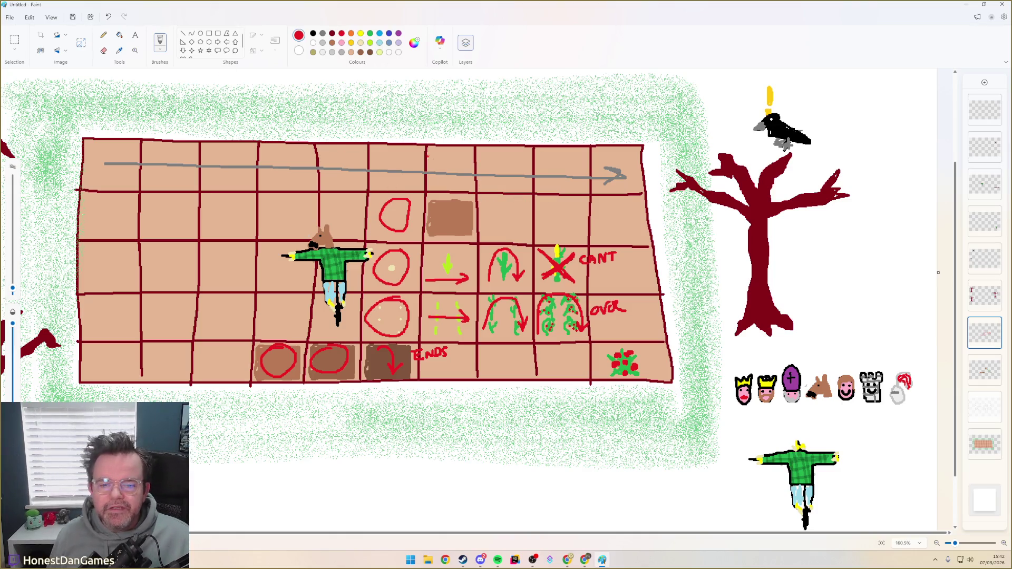
Dot orange seeds in the top circle, then paint green seedlings and sprouts in the next cells
{"action": "left_click", "coordinate": [350, 33]}
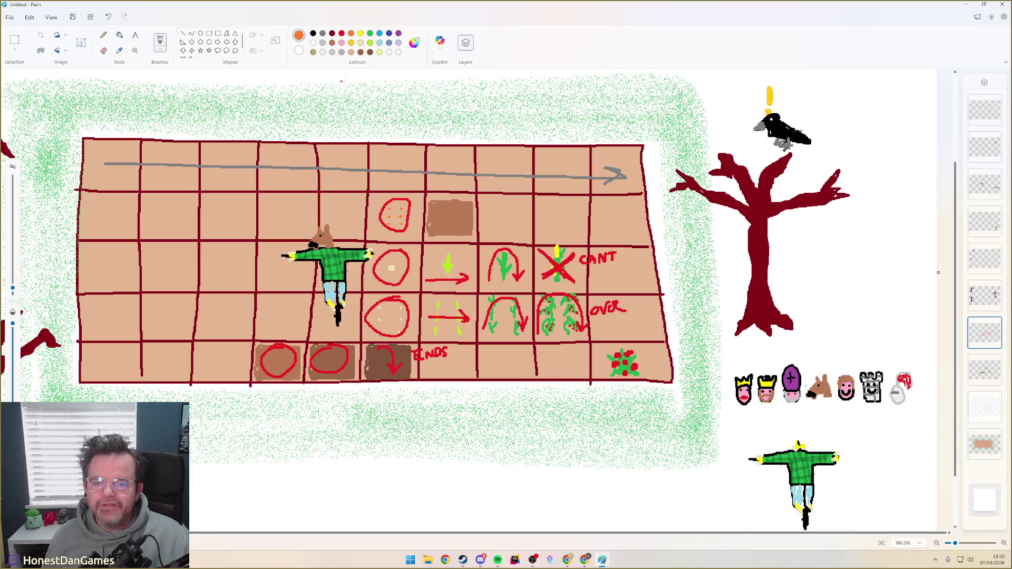
{"action": "left_click", "coordinate": [369, 43]}
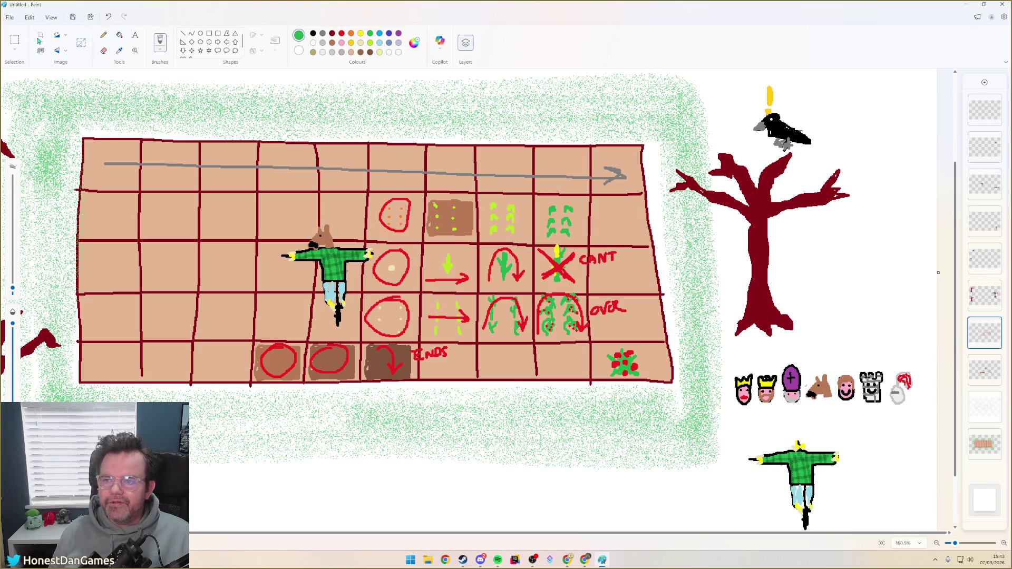
{"action": "left_click", "coordinate": [14, 39]}
Cut the top-row seed and sprout drawings and paste them back in place on another layer
{"action": "left_click_drag", "start_coordinate": [369, 192], "coordinate": [589, 243]}
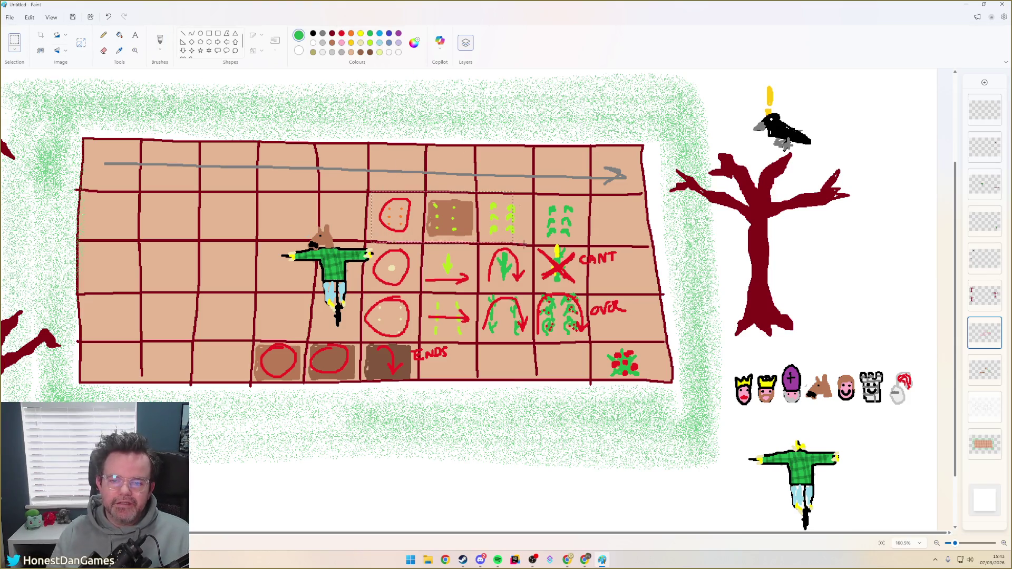
{"action": "key", "text": "Delete"}
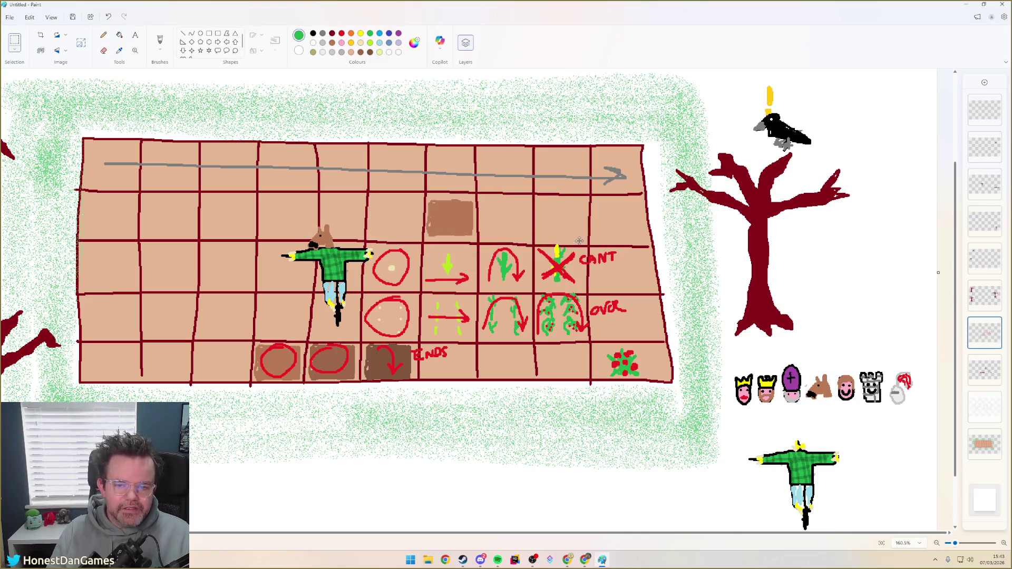
{"action": "key", "text": "ctrl+z"}
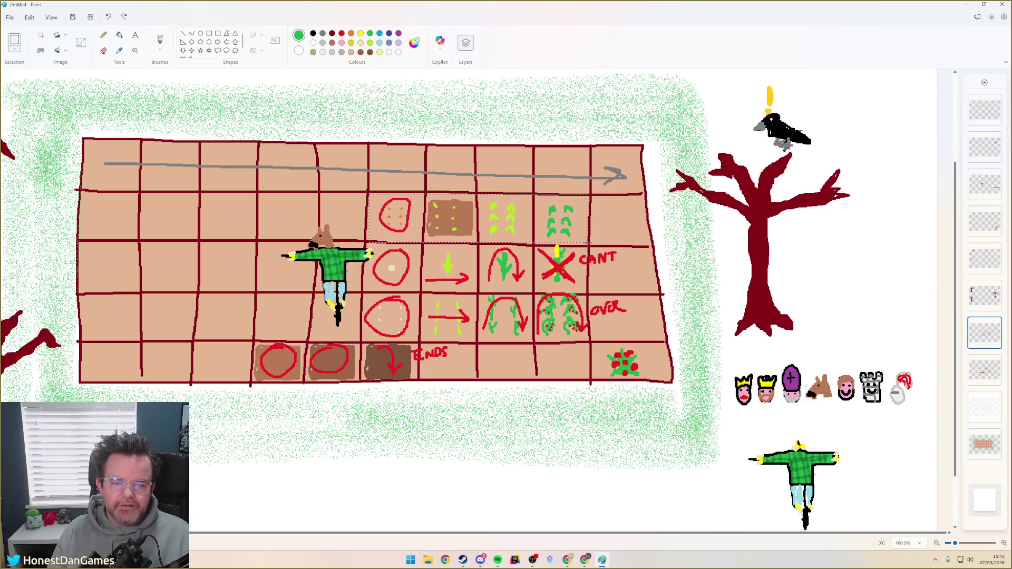
{"action": "key", "text": "ctrl+z"}
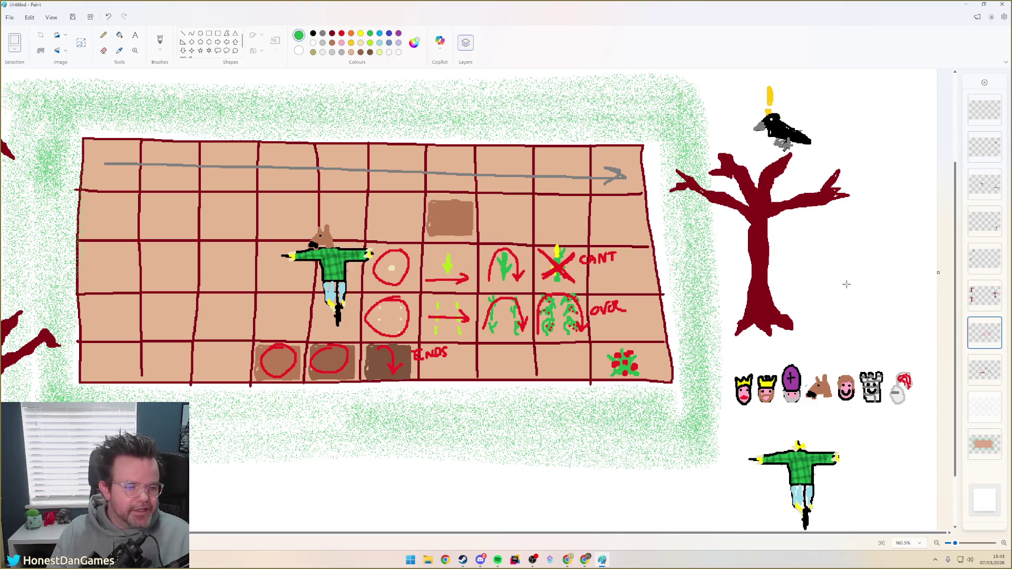
{"action": "left_click", "coordinate": [987, 371]}
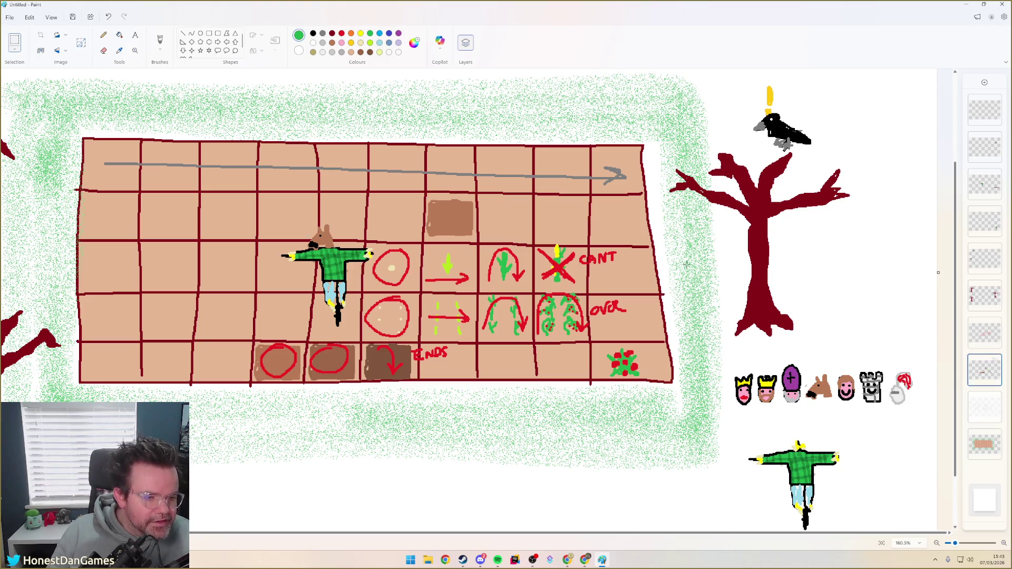
{"action": "key", "text": "ctrl+v"}
{"action": "left_click_drag", "start_coordinate": [111, 91], "coordinate": [482, 216]}
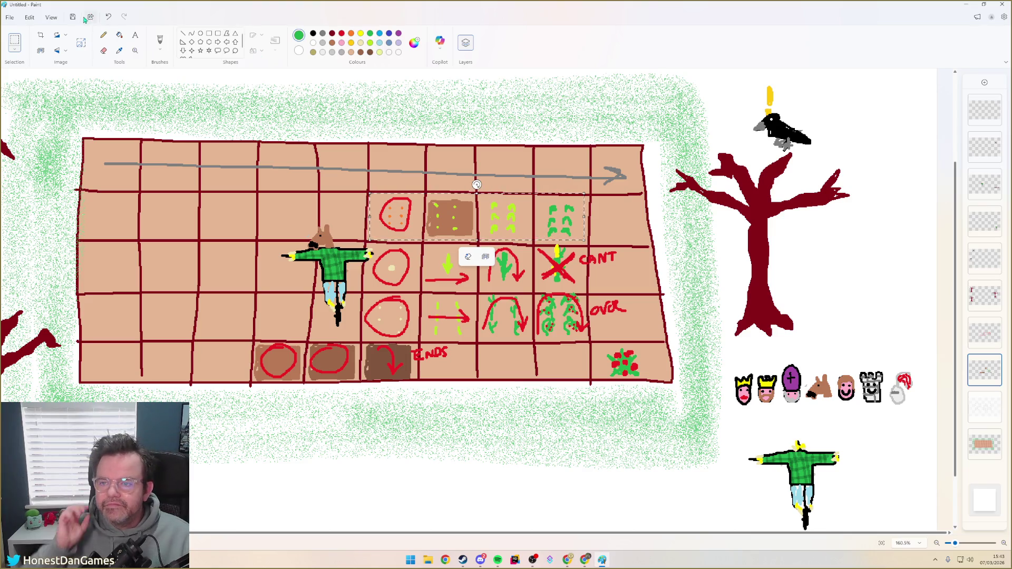
With a smaller eraser, remove the red circle around the orange seeds and return to the annotation layer
{"action": "left_click", "coordinate": [103, 50]}
{"action": "left_click_drag", "start_coordinate": [12, 305], "coordinate": [12, 344]}
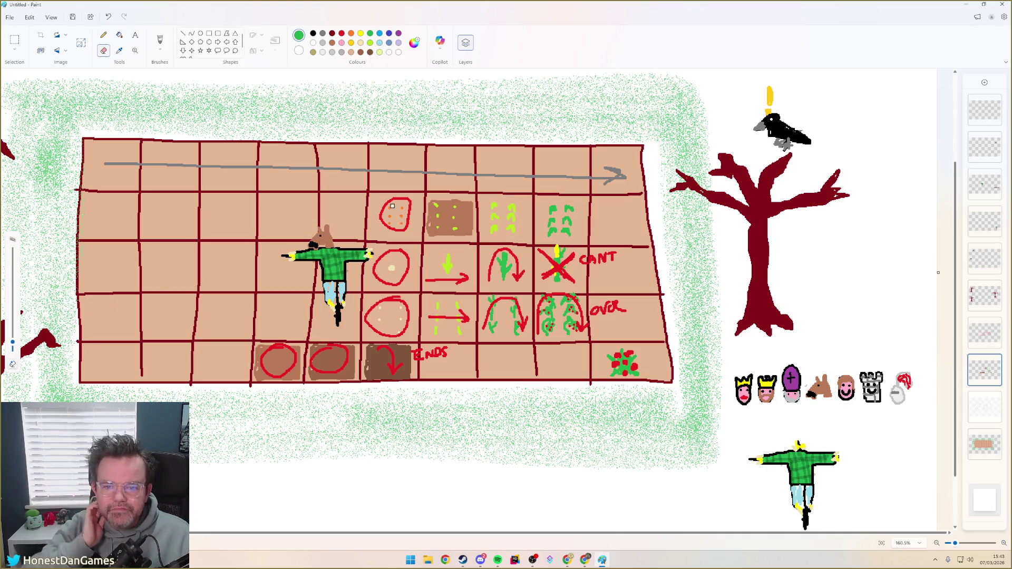
{"action": "mouse_move", "coordinate": [381, 224]}
{"action": "left_mouse_down"}
{"action": "mouse_move", "coordinate": [402, 201]}
{"action": "mouse_move", "coordinate": [410, 215]}
{"action": "mouse_move", "coordinate": [381, 230]}
{"action": "mouse_move", "coordinate": [391, 228]}
{"action": "left_mouse_up"}
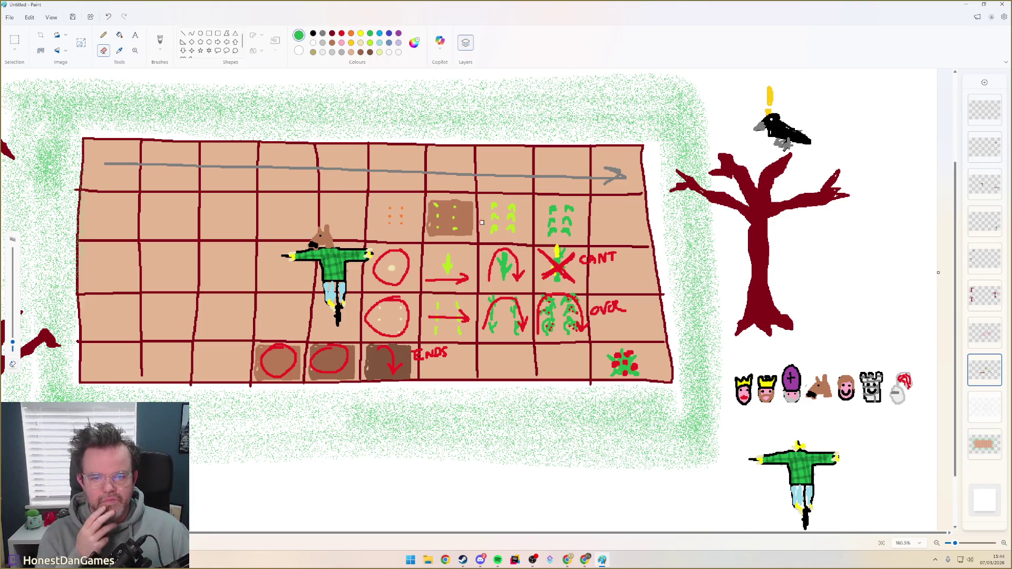
{"action": "left_click", "coordinate": [984, 333]}
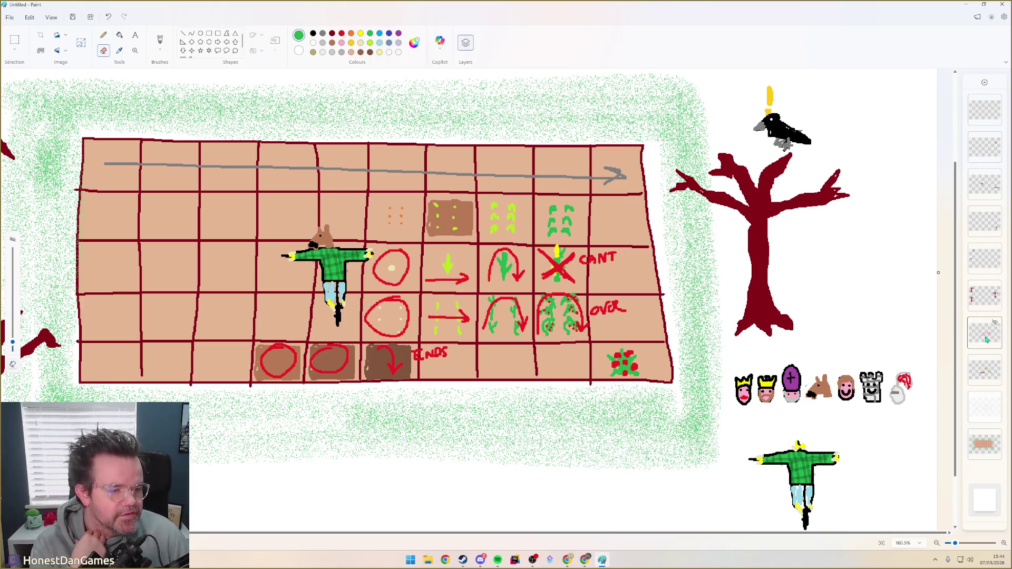
With the red brush, circle the orange seed cell
{"action": "left_click", "coordinate": [342, 34]}
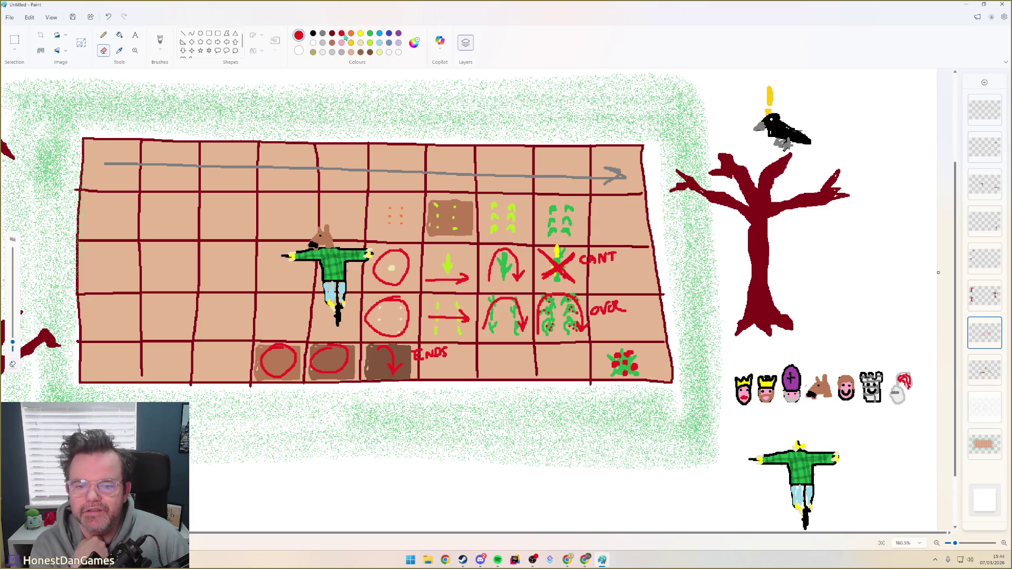
{"action": "left_click", "coordinate": [399, 211]}
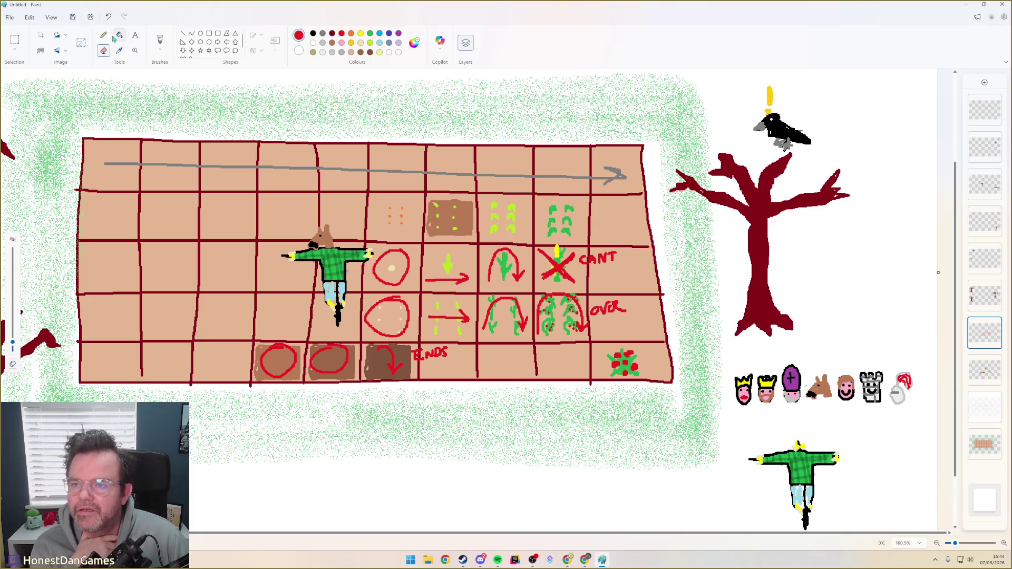
{"action": "left_click", "coordinate": [160, 41]}
{"action": "mouse_move", "coordinate": [396, 199]}
{"action": "left_mouse_down"}
{"action": "mouse_move", "coordinate": [381, 231]}
{"action": "mouse_move", "coordinate": [403, 198]}
{"action": "mouse_move", "coordinate": [468, 231]}
{"action": "mouse_move", "coordinate": [464, 202]}
{"action": "left_mouse_up"}
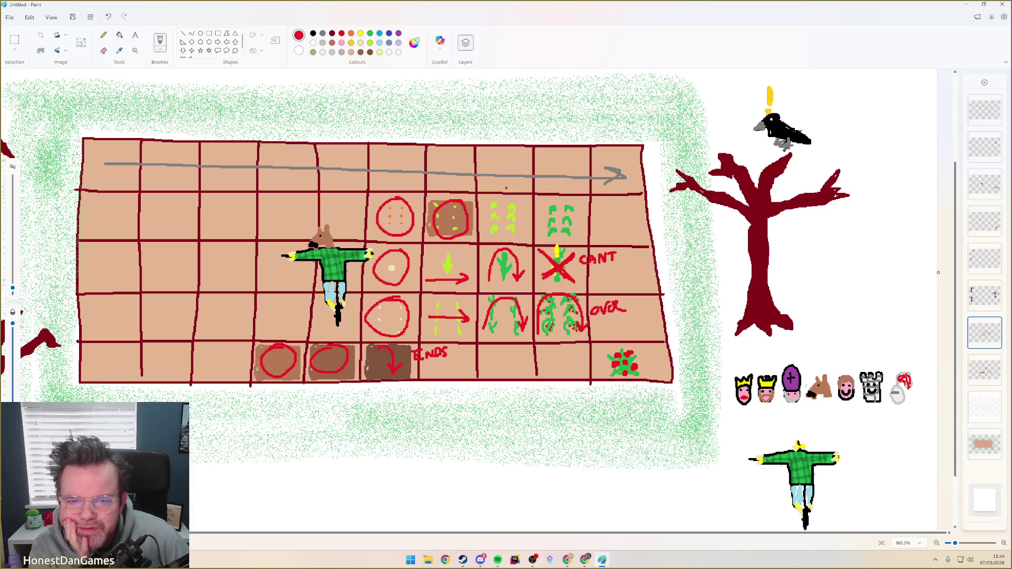
Circle the first sprout cell and draw a red arrow under the second, undoing its circle
{"action": "mouse_move", "coordinate": [506, 199]}
{"action": "left_mouse_down"}
{"action": "mouse_move", "coordinate": [503, 238]}
{"action": "mouse_move", "coordinate": [518, 202]}
{"action": "left_mouse_up"}
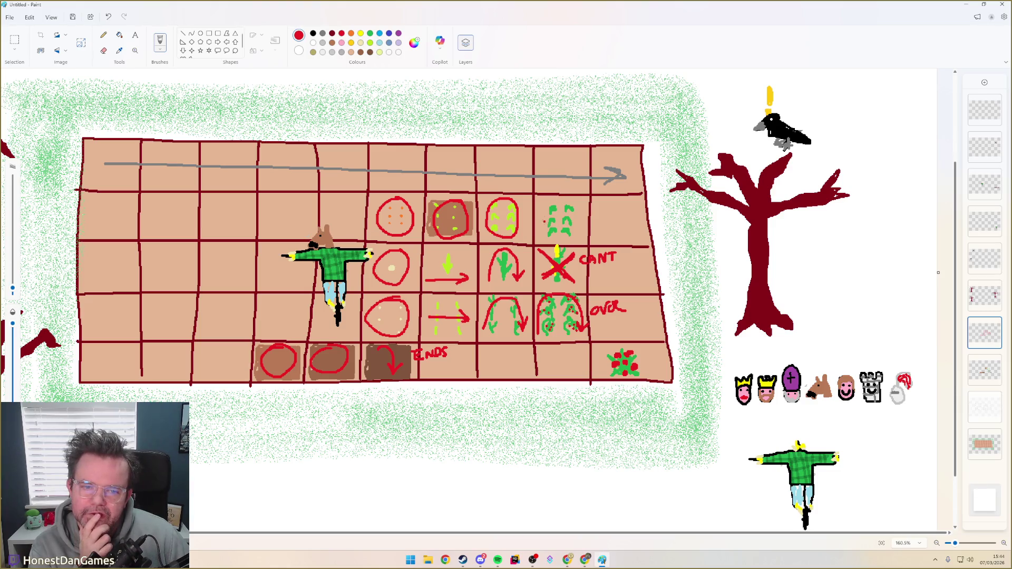
{"action": "mouse_move", "coordinate": [573, 201]}
{"action": "left_mouse_down"}
{"action": "mouse_move", "coordinate": [543, 207]}
{"action": "mouse_move", "coordinate": [568, 239]}
{"action": "mouse_move", "coordinate": [571, 201]}
{"action": "left_mouse_up"}
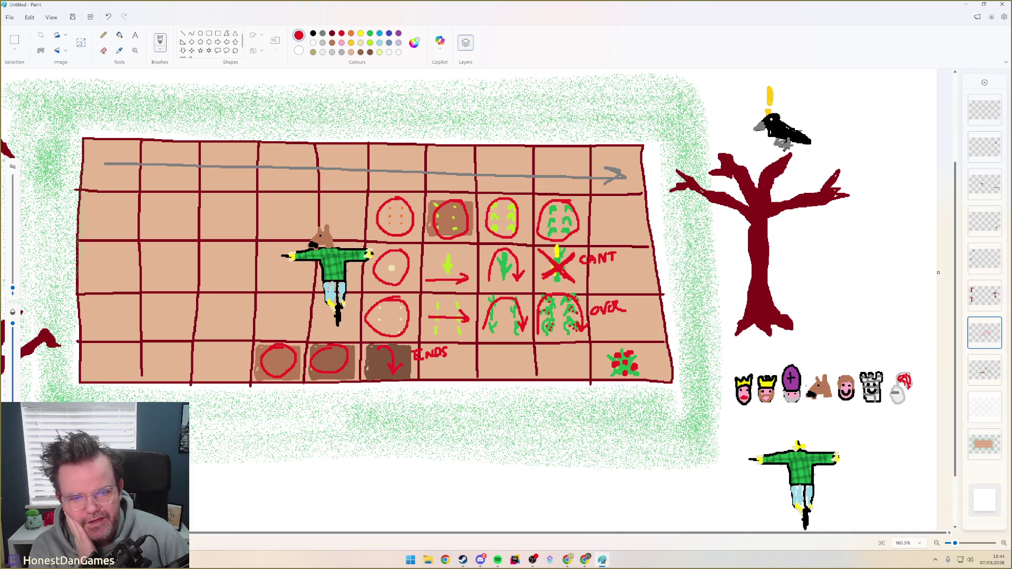
{"action": "key", "text": "ctrl+z"}
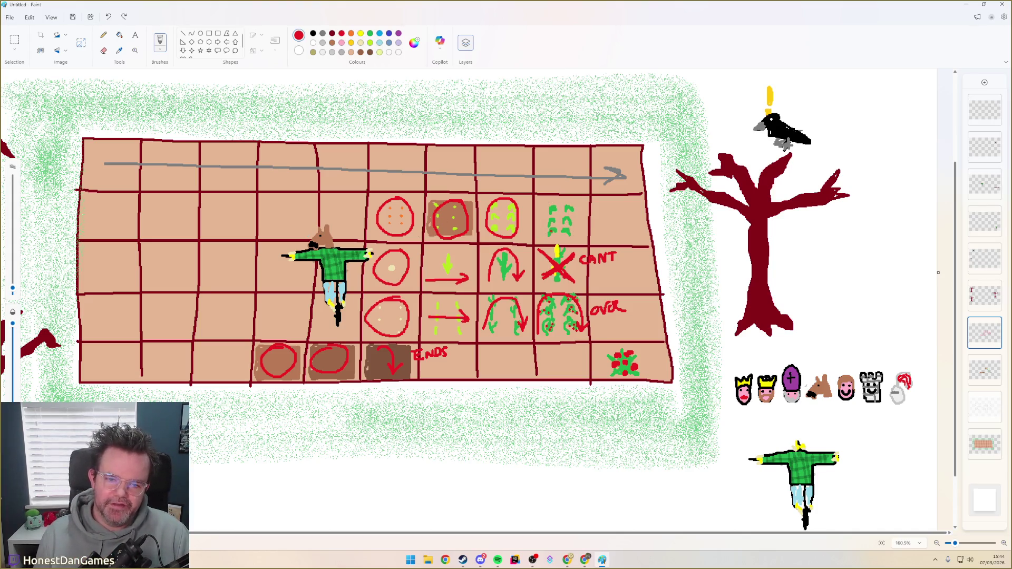
{"action": "left_click_drag", "start_coordinate": [544, 236], "coordinate": [582, 236]}
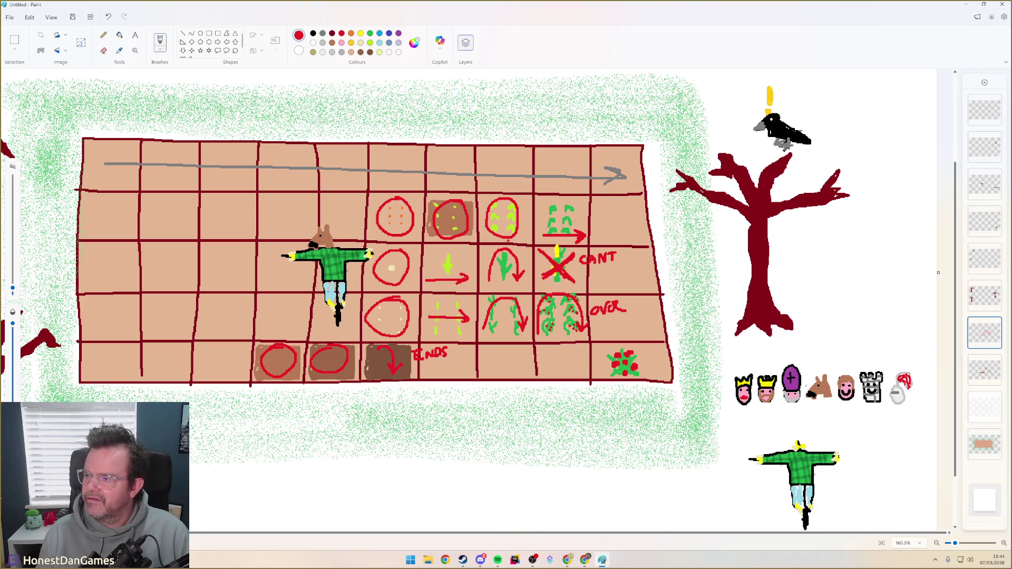
Undo the red arrow under the sprouts and restore it again
{"action": "key", "text": "ctrl+z"}
{"action": "key", "text": "ctrl+z"}
{"action": "key", "text": "ctrl+y"}
{"action": "key", "text": "ctrl+z"}
{"action": "key", "text": "ctrl+z"}
{"action": "key", "text": "ctrl+y"}
{"action": "key", "text": "ctrl+y"}
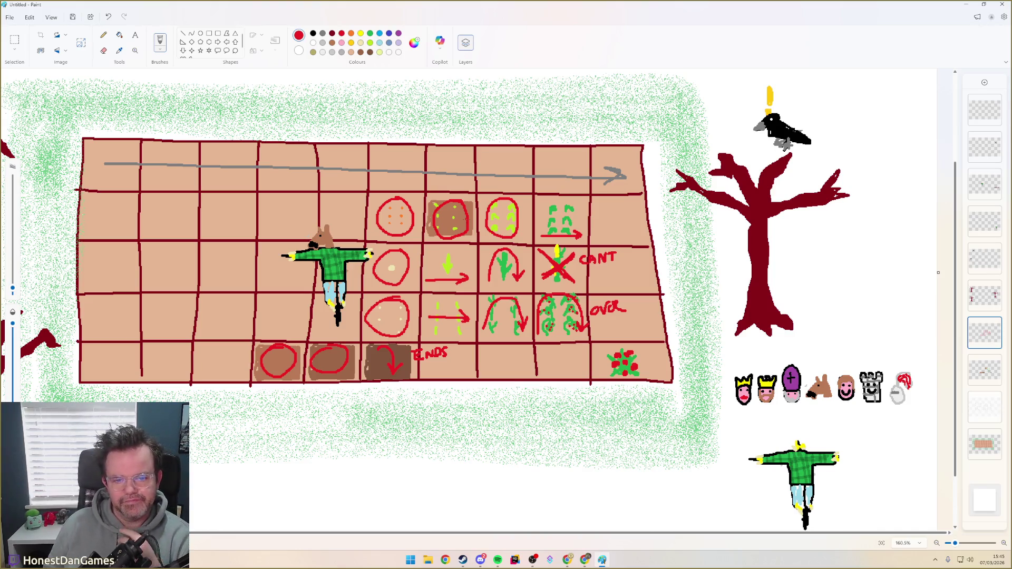
Loop a red stroke over the last sprout cell, retract it, and start the STAND label above the sprouts
{"action": "mouse_move", "coordinate": [541, 218]}
{"action": "left_mouse_down"}
{"action": "mouse_move", "coordinate": [575, 210]}
{"action": "mouse_move", "coordinate": [548, 203]}
{"action": "mouse_move", "coordinate": [562, 203]}
{"action": "left_mouse_up"}
{"action": "key", "text": "ctrl+z"}
{"action": "key", "text": "ctrl+z"}
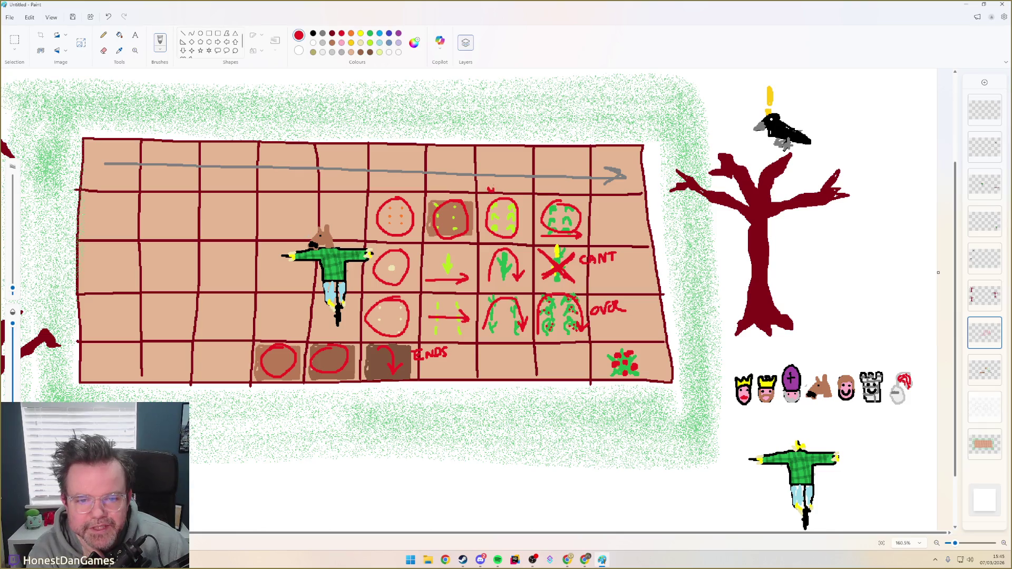
{"action": "mouse_move", "coordinate": [497, 183]}
{"action": "left_mouse_down"}
{"action": "mouse_move", "coordinate": [514, 193]}
{"action": "mouse_move", "coordinate": [531, 180]}
{"action": "left_mouse_up"}
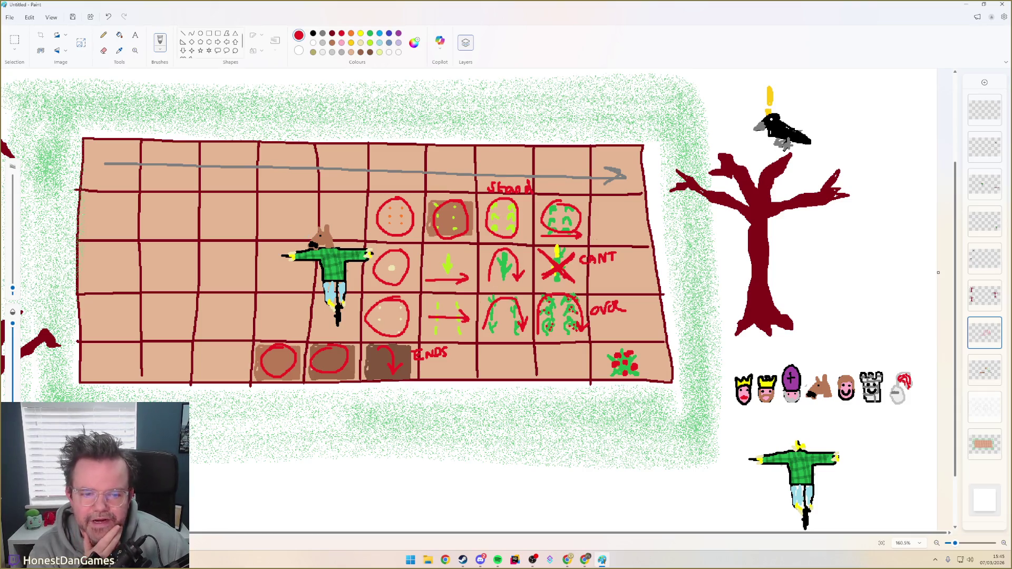
Write a red PASS label under the arrow in the seedling cell
{"action": "left_click_drag", "start_coordinate": [428, 291], "coordinate": [457, 295]}
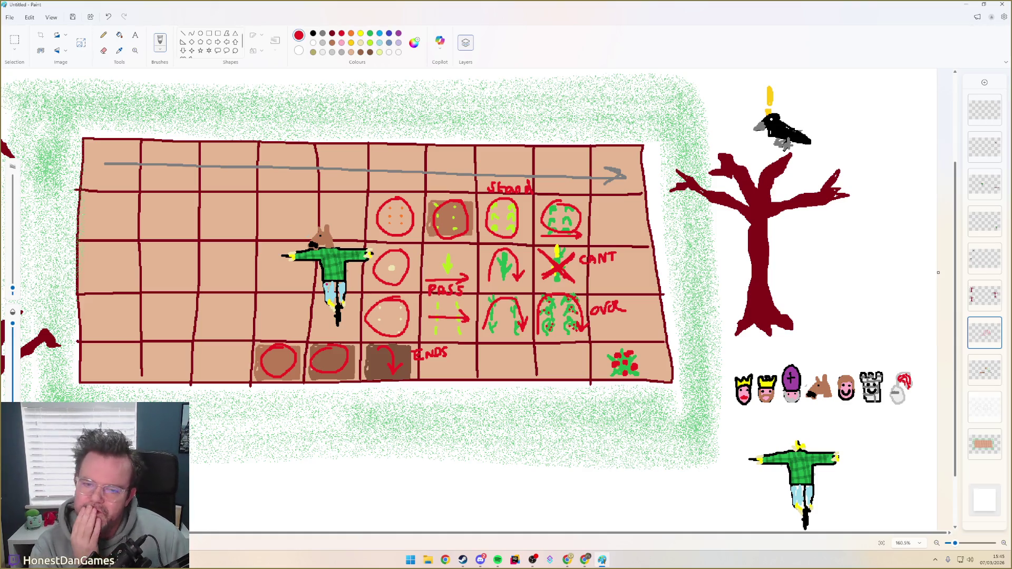
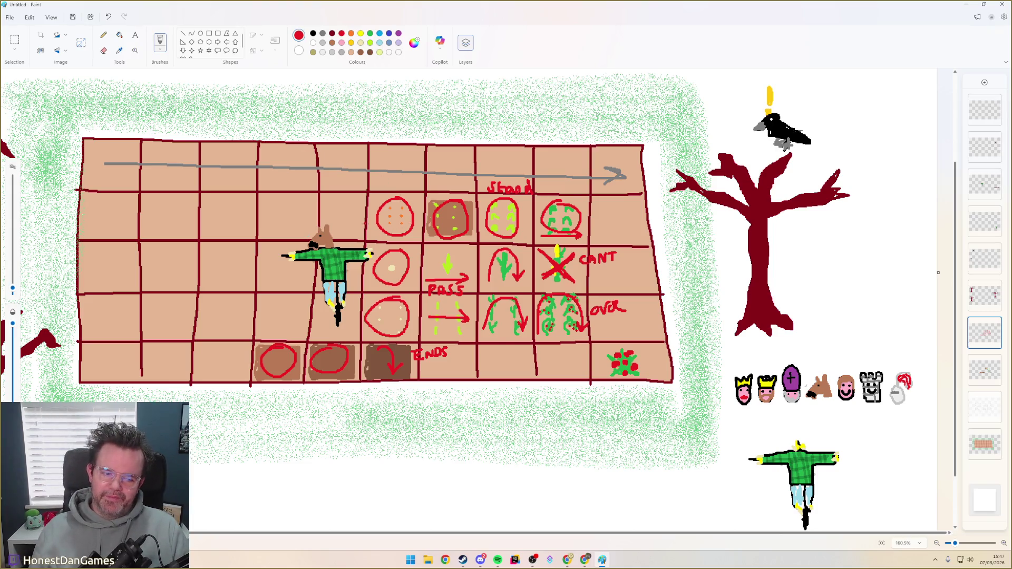
{"action": "scroll", "coordinate": [377, 173], "scroll_direction": "down", "scroll_amount": 3}
{"action": "scroll", "coordinate": [488, 237], "scroll_direction": "up", "scroll_amount": 1}
{"action": "scroll", "coordinate": [488, 237], "scroll_direction": "up", "scroll_amount": 1}
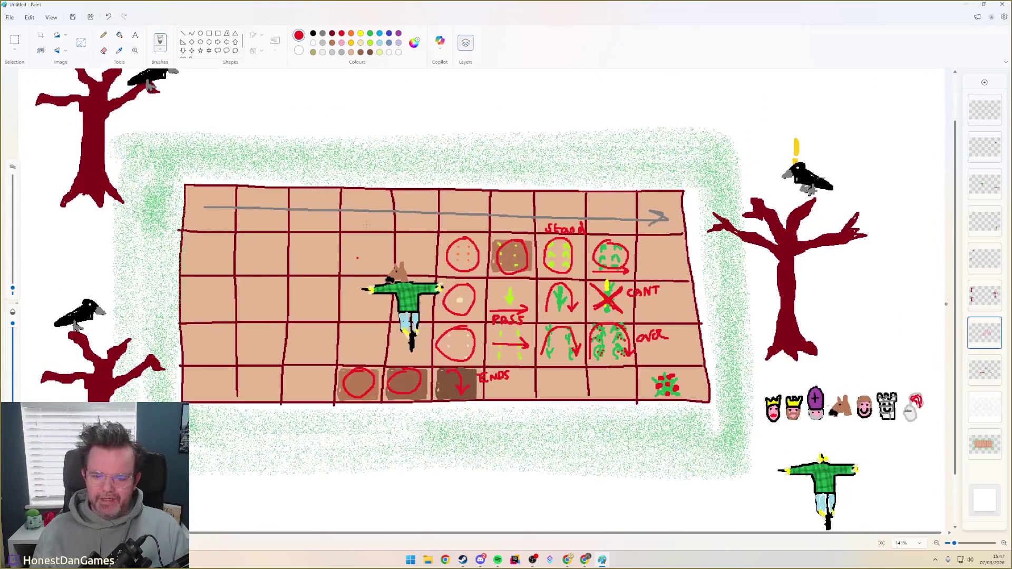
{"action": "scroll", "coordinate": [487, 237], "scroll_direction": "down", "scroll_amount": 1}
{"action": "scroll", "coordinate": [475, 233], "scroll_direction": "down", "scroll_amount": 1}
{"action": "scroll", "coordinate": [474, 233], "scroll_direction": "up", "scroll_amount": 1}
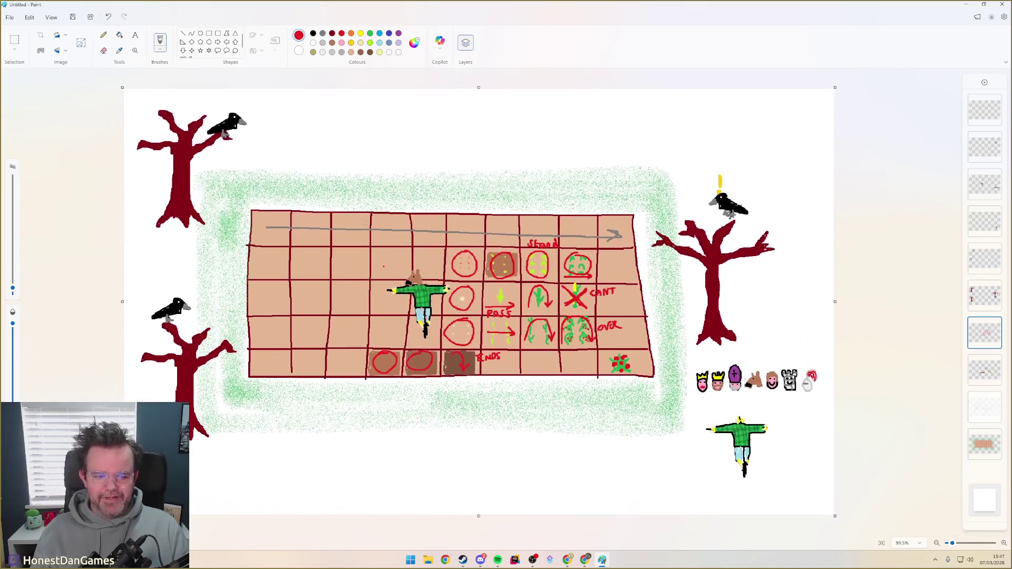
{"action": "scroll", "coordinate": [475, 234], "scroll_direction": "up", "scroll_amount": 1}
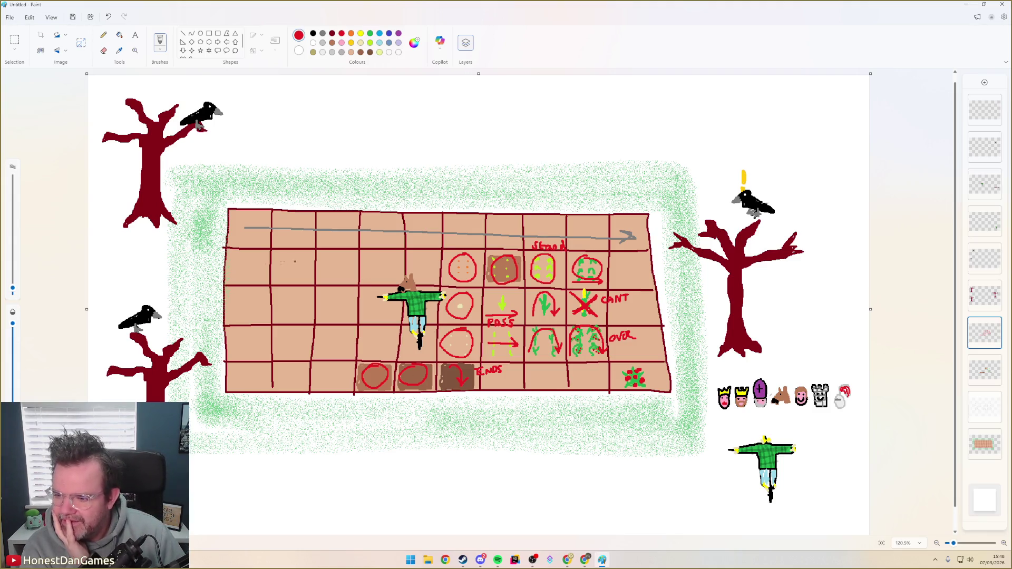
Delete the scarecrow's brown head using a rectangular selection
{"action": "left_click", "coordinate": [25, 40]}
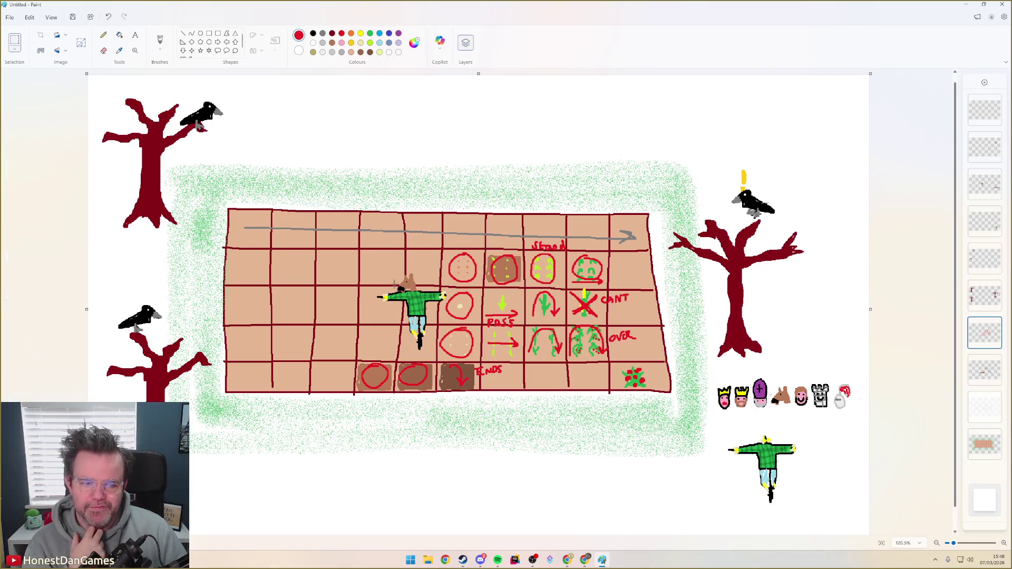
{"action": "left_click_drag", "start_coordinate": [375, 269], "coordinate": [395, 287]}
{"action": "left_click_drag", "start_coordinate": [341, 237], "coordinate": [423, 322]}
{"action": "key", "text": "Delete"}
Move the headless scarecrow to the upper-left grid cells on its layer
{"action": "left_click", "coordinate": [985, 185]}
{"action": "mouse_move", "coordinate": [412, 301]}
{"action": "left_mouse_down"}
{"action": "mouse_move", "coordinate": [289, 277]}
{"action": "mouse_move", "coordinate": [279, 247]}
{"action": "left_mouse_up"}
{"action": "left_click", "coordinate": [287, 215]}
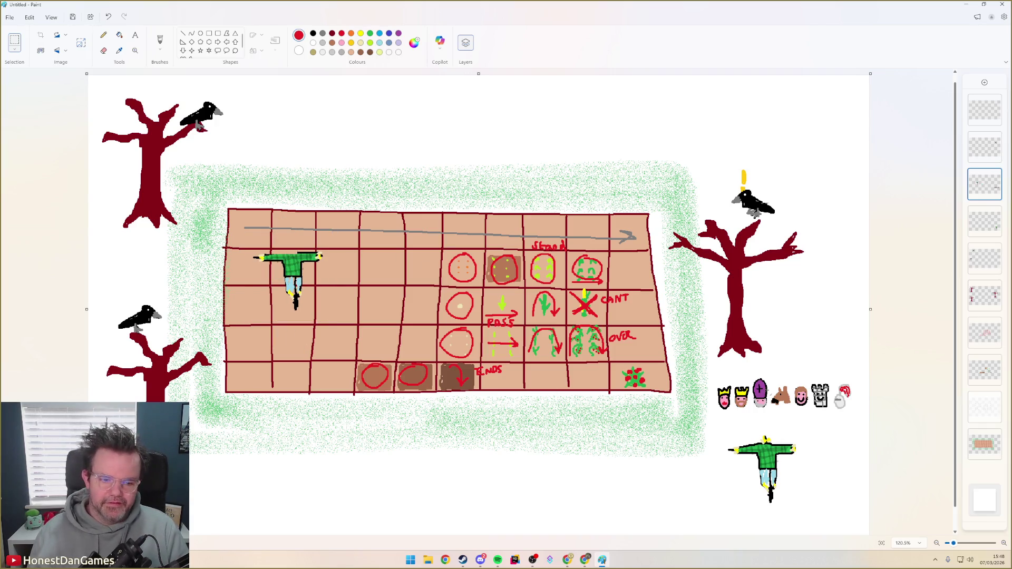
Duplicate the purple bishop icon from the character head row
{"action": "left_click_drag", "start_coordinate": [732, 385], "coordinate": [764, 408]}
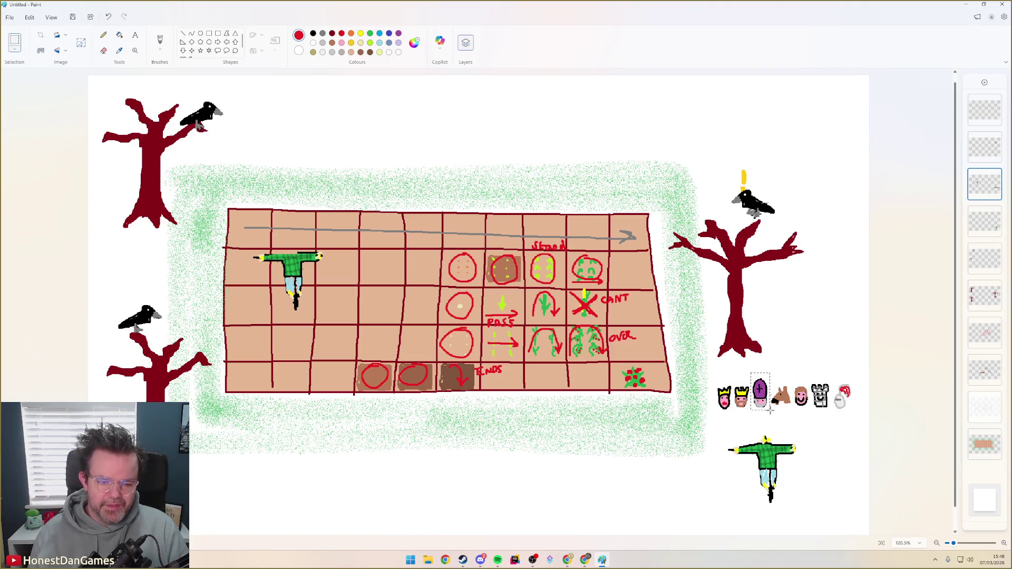
{"action": "key", "text": "ctrl+c"}
{"action": "key", "text": "ctrl+v"}
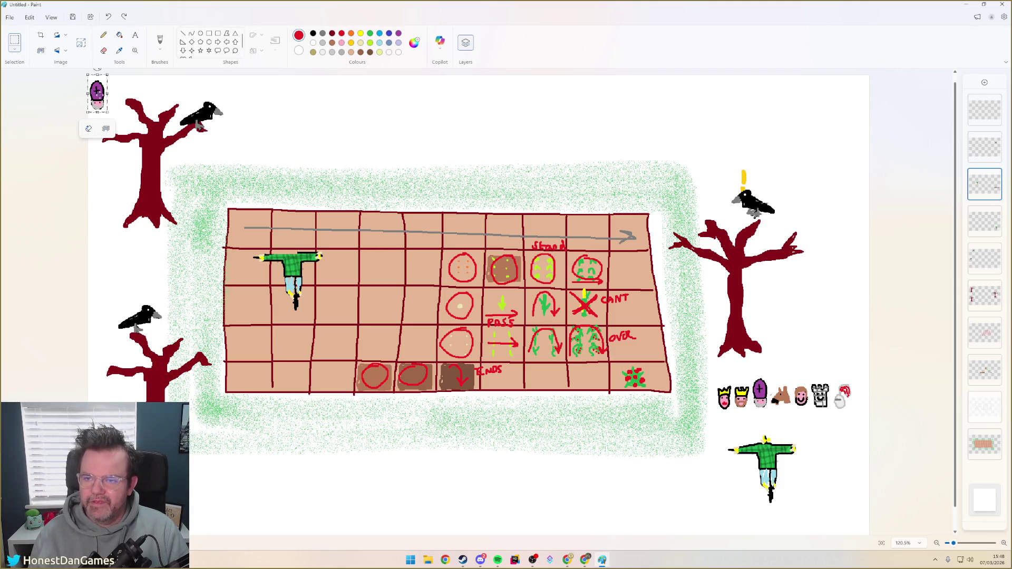
Attach the bishop copy as the scarecrow's head and move the scarecrow into the grid's middle
{"action": "left_click_drag", "start_coordinate": [97, 93], "coordinate": [289, 237]}
{"action": "left_click", "coordinate": [291, 212]}
{"action": "left_click_drag", "start_coordinate": [242, 209], "coordinate": [350, 322]}
{"action": "mouse_move", "coordinate": [310, 288]}
{"action": "left_mouse_down"}
{"action": "mouse_move", "coordinate": [426, 332]}
{"action": "mouse_move", "coordinate": [483, 295]}
{"action": "mouse_move", "coordinate": [423, 240]}
{"action": "left_mouse_up"}
Move the crow with its exclamation mark from the tree into a grid cell
{"action": "left_click_drag", "start_coordinate": [726, 158], "coordinate": [789, 225]}
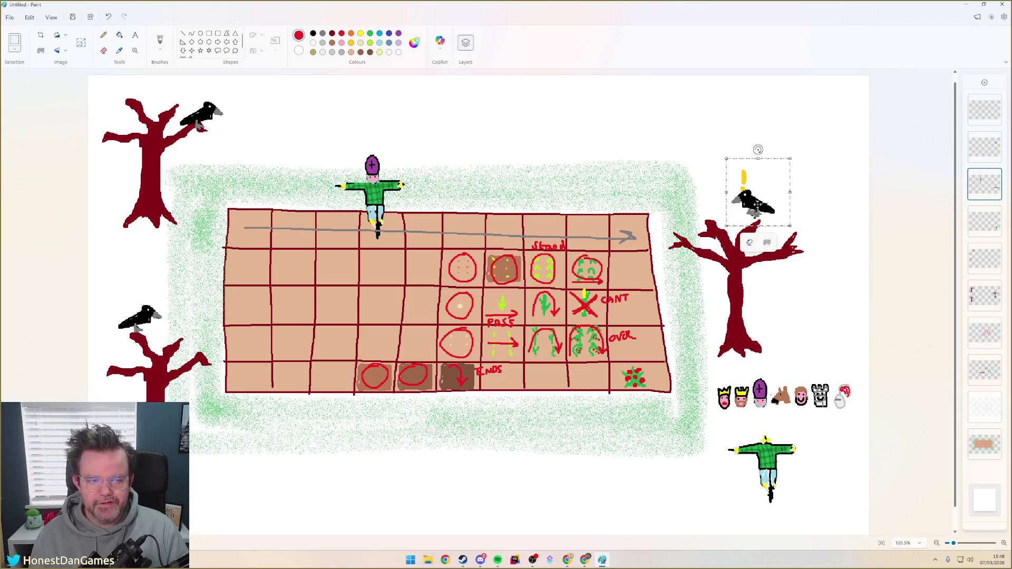
{"action": "left_click", "coordinate": [985, 146]}
{"action": "left_click_drag", "start_coordinate": [738, 150], "coordinate": [788, 244]}
{"action": "left_click_drag", "start_coordinate": [753, 202], "coordinate": [509, 291]}
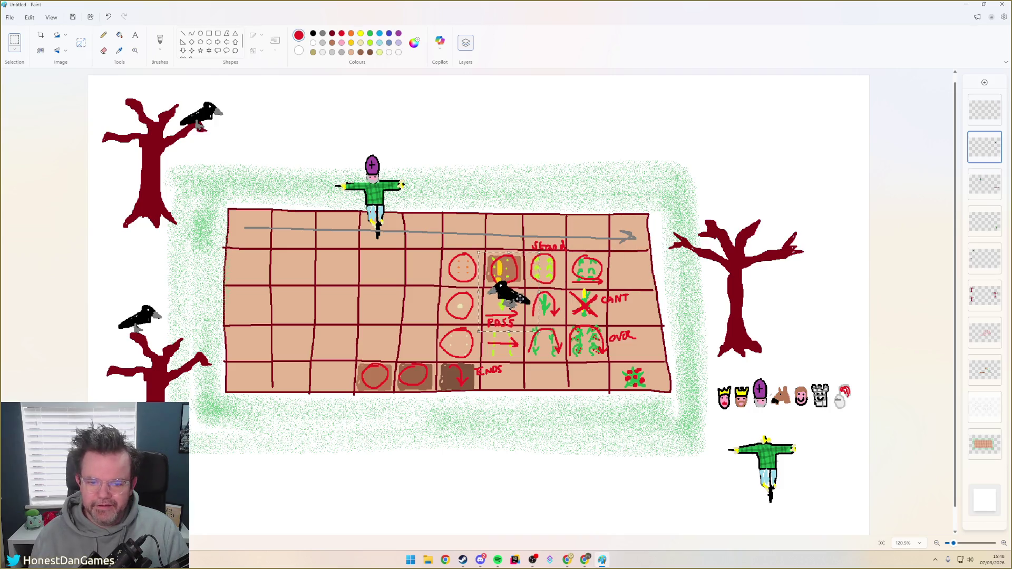
{"action": "left_click_drag", "start_coordinate": [518, 298], "coordinate": [520, 301]}
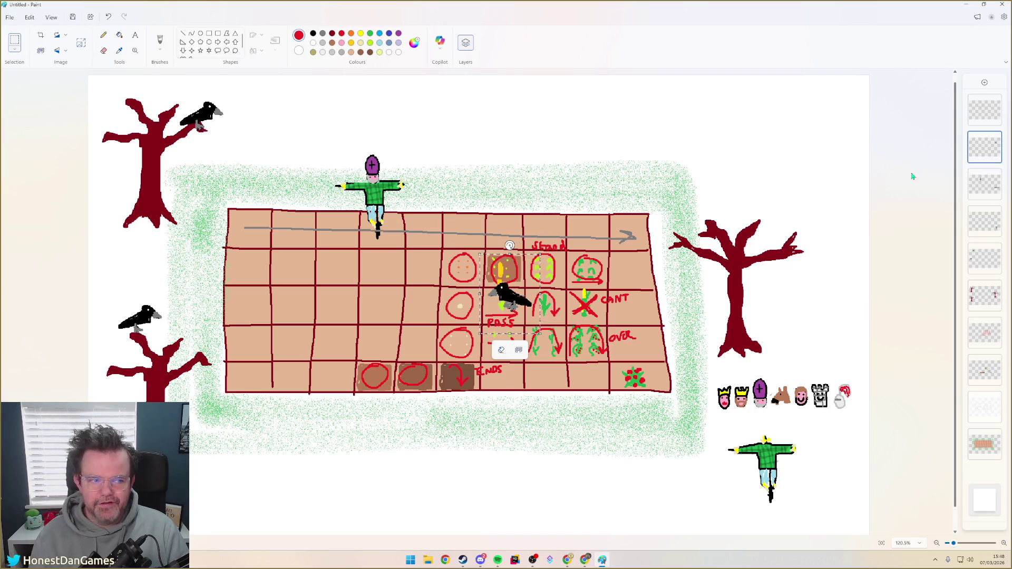
{"action": "left_click", "coordinate": [374, 116]}
Shift the bishop-headed scarecrow down to just above the grid's top edge
{"action": "left_click_drag", "start_coordinate": [324, 131], "coordinate": [428, 242]}
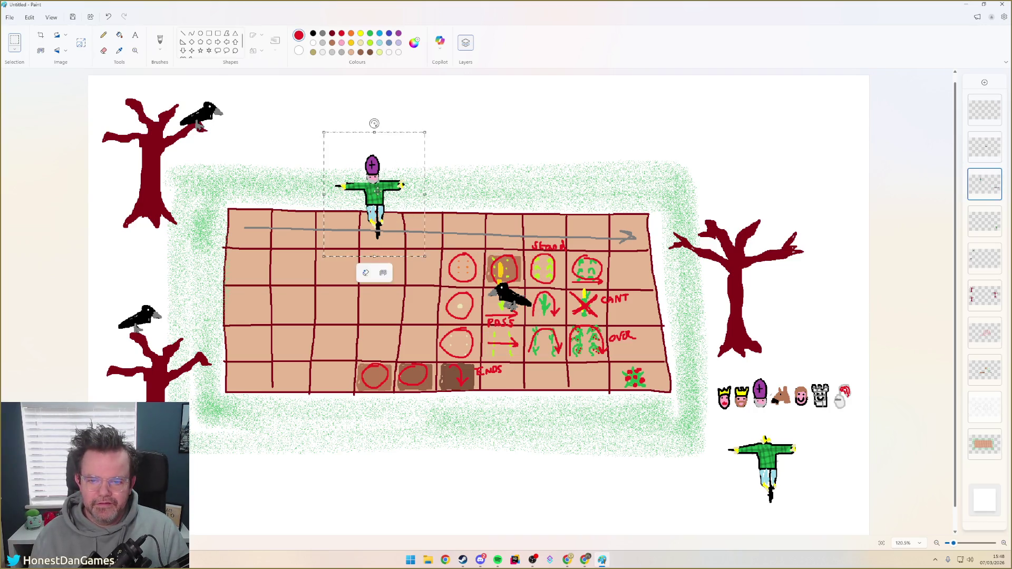
{"action": "left_click_drag", "start_coordinate": [376, 194], "coordinate": [463, 269]}
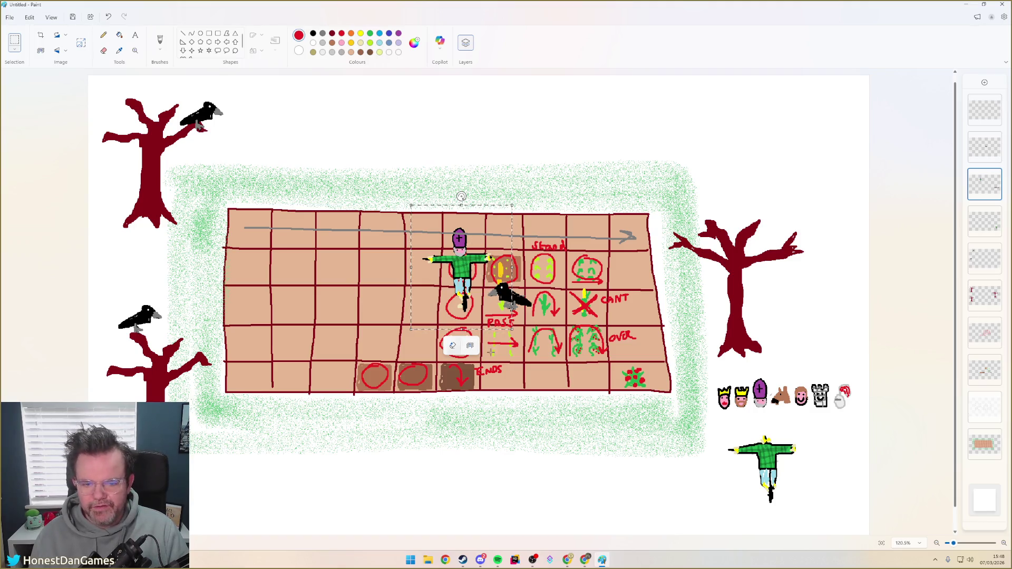
{"action": "left_click", "coordinate": [985, 146]}
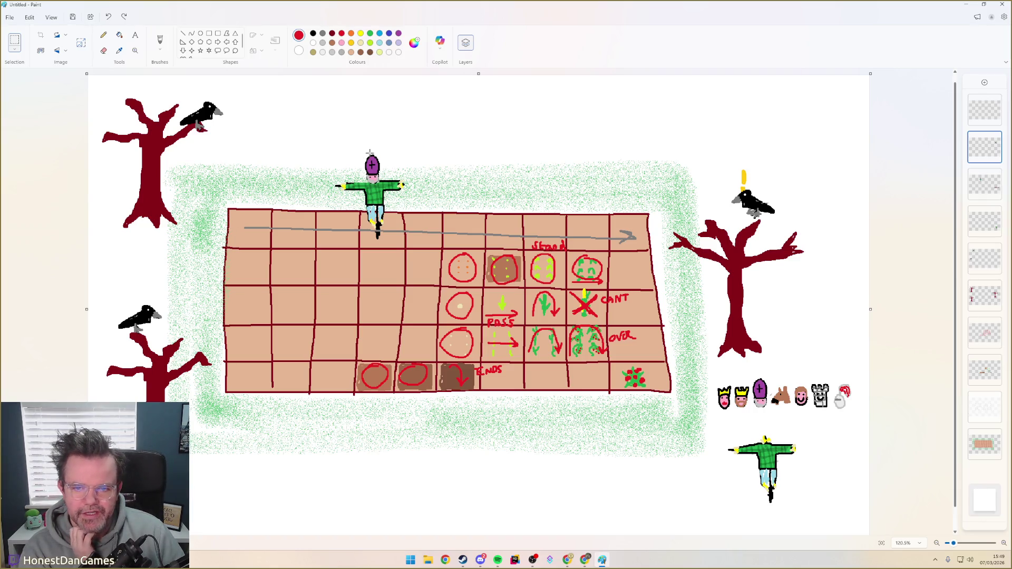
Copy the pink face icon from the head-icon layer, undoing an accidental squeeze first
{"action": "left_click_drag", "start_coordinate": [346, 141], "coordinate": [390, 190]}
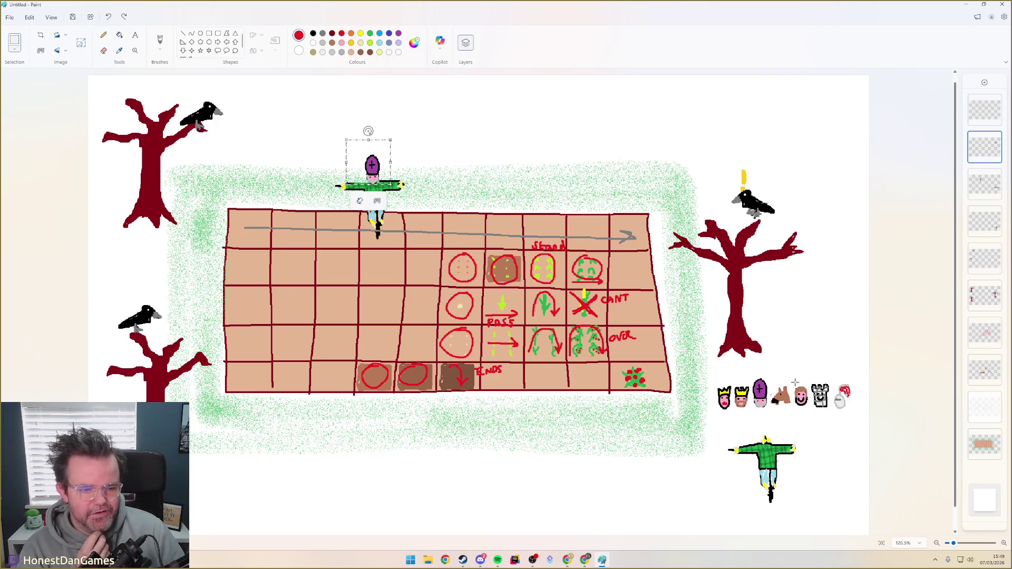
{"action": "key", "text": "Escape"}
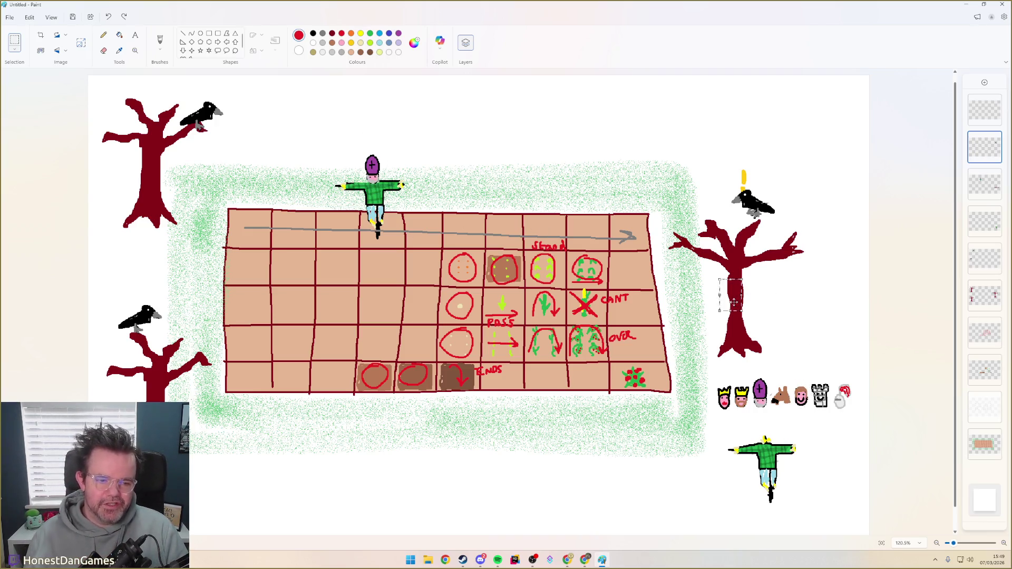
{"action": "left_click", "coordinate": [985, 182]}
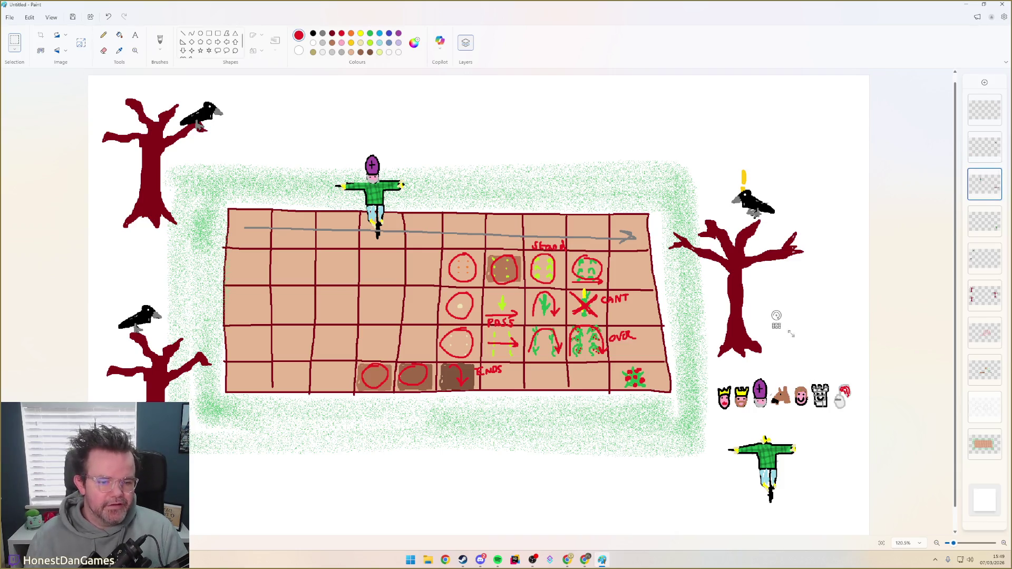
{"action": "left_click_drag", "start_coordinate": [792, 378], "coordinate": [811, 411]}
{"action": "key", "text": "ctrl+z"}
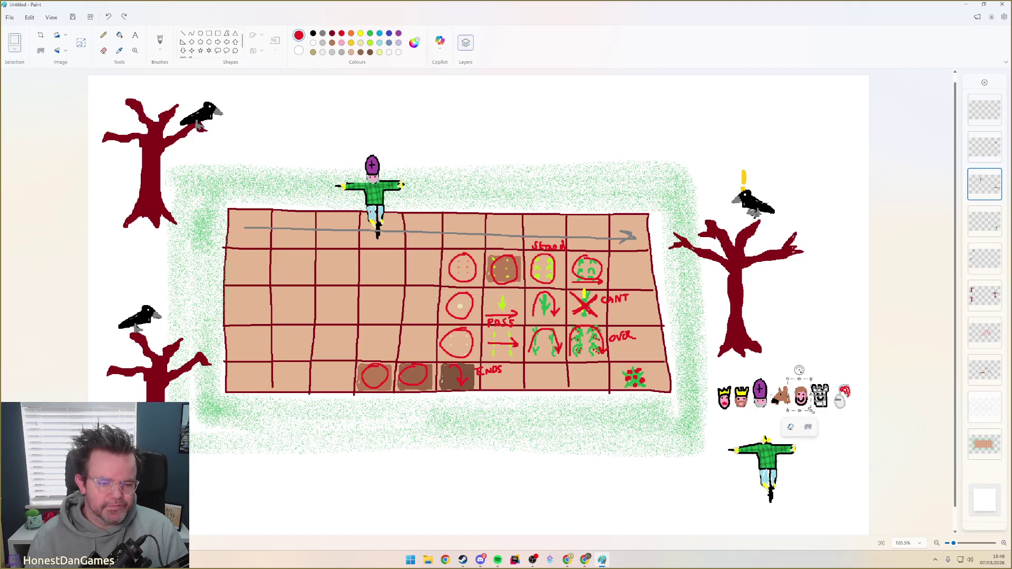
{"action": "left_click", "coordinate": [795, 380]}
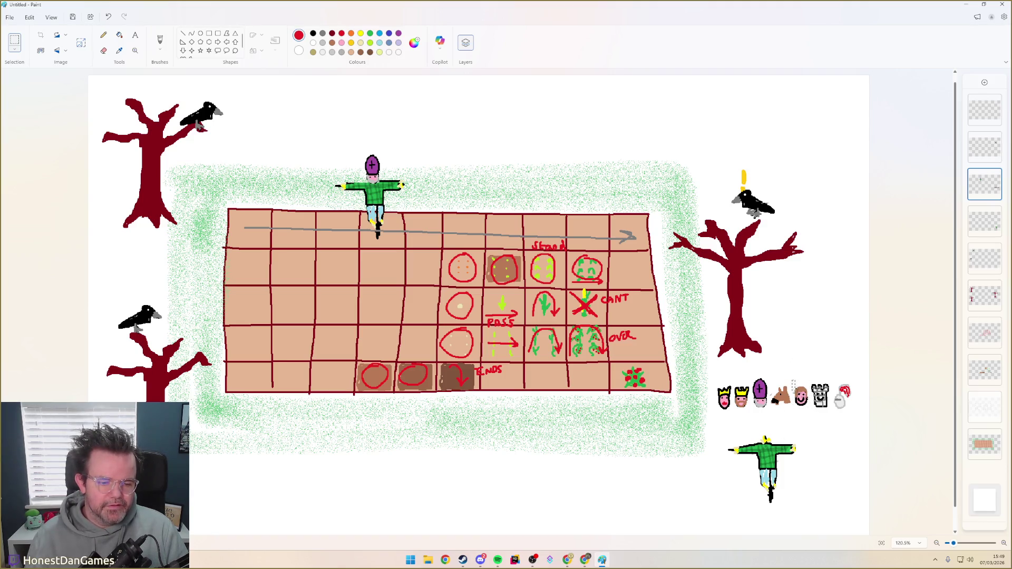
{"action": "left_click_drag", "start_coordinate": [811, 410], "coordinate": [811, 409]}
{"action": "key", "text": "ctrl+c"}
{"action": "key", "text": "ctrl+v"}
Place the pasted face copy above the scarecrow and clear the selection
{"action": "left_click_drag", "start_coordinate": [97, 91], "coordinate": [318, 134]}
{"action": "left_click", "coordinate": [356, 135]}
{"action": "left_click", "coordinate": [356, 145]}
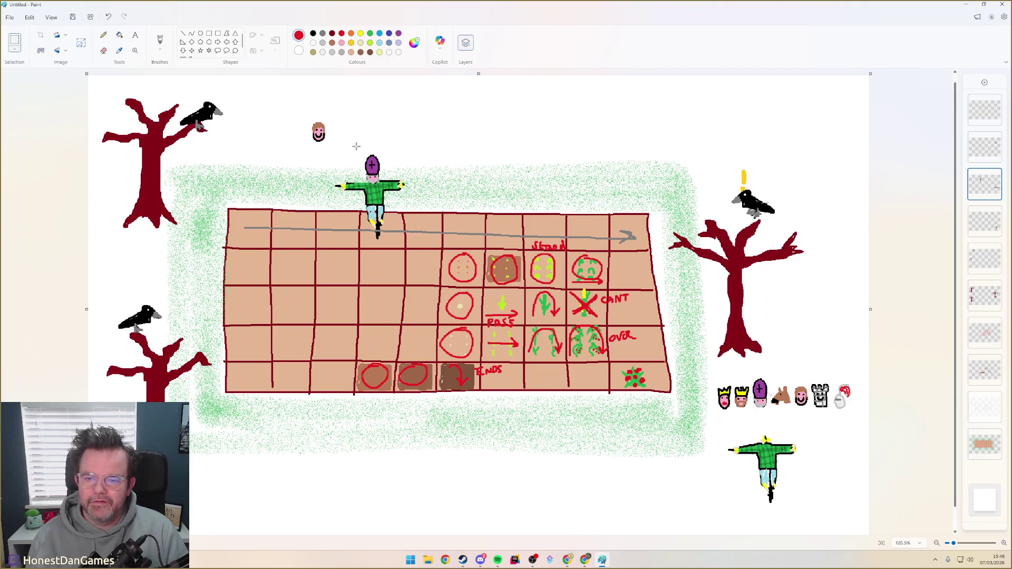
Replace the purple bishop head with the pink face on the scarecrow
{"action": "key", "text": "Delete"}
{"action": "left_click_drag", "start_coordinate": [303, 117], "coordinate": [372, 176]}
{"action": "left_click", "coordinate": [327, 148]}
Move the pink-faced scarecrow around the grid, settling it in the left-middle cells
{"action": "left_click_drag", "start_coordinate": [411, 239], "coordinate": [409, 238]}
{"action": "mouse_move", "coordinate": [392, 190]}
{"action": "left_mouse_down"}
{"action": "mouse_move", "coordinate": [621, 188]}
{"action": "mouse_move", "coordinate": [656, 199]}
{"action": "mouse_move", "coordinate": [615, 173]}
{"action": "mouse_move", "coordinate": [473, 177]}
{"action": "mouse_move", "coordinate": [321, 162]}
{"action": "mouse_move", "coordinate": [244, 189]}
{"action": "left_mouse_up"}
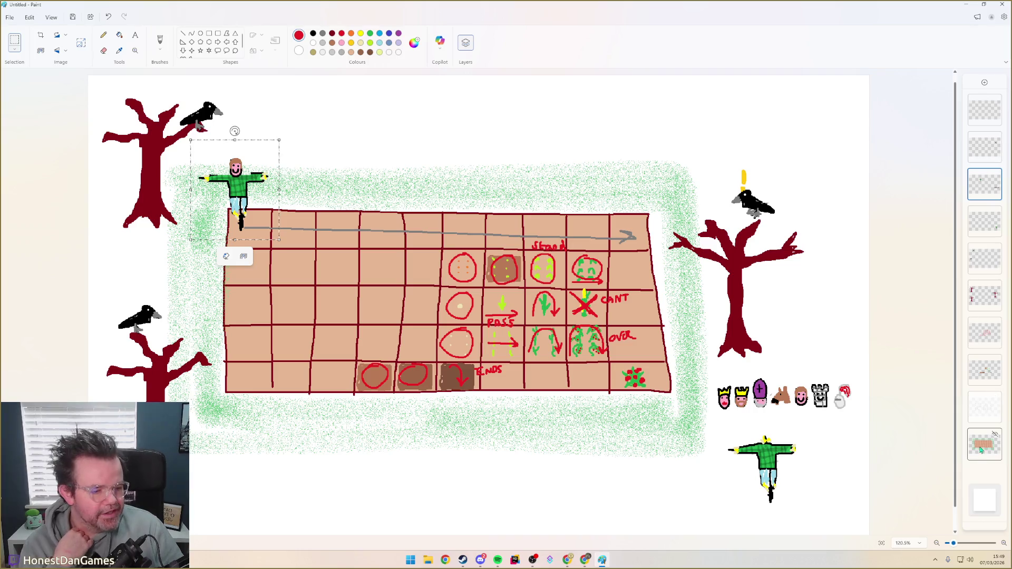
{"action": "mouse_move", "coordinate": [235, 190]}
{"action": "left_mouse_down"}
{"action": "mouse_move", "coordinate": [453, 236]}
{"action": "mouse_move", "coordinate": [405, 235]}
{"action": "left_mouse_up"}
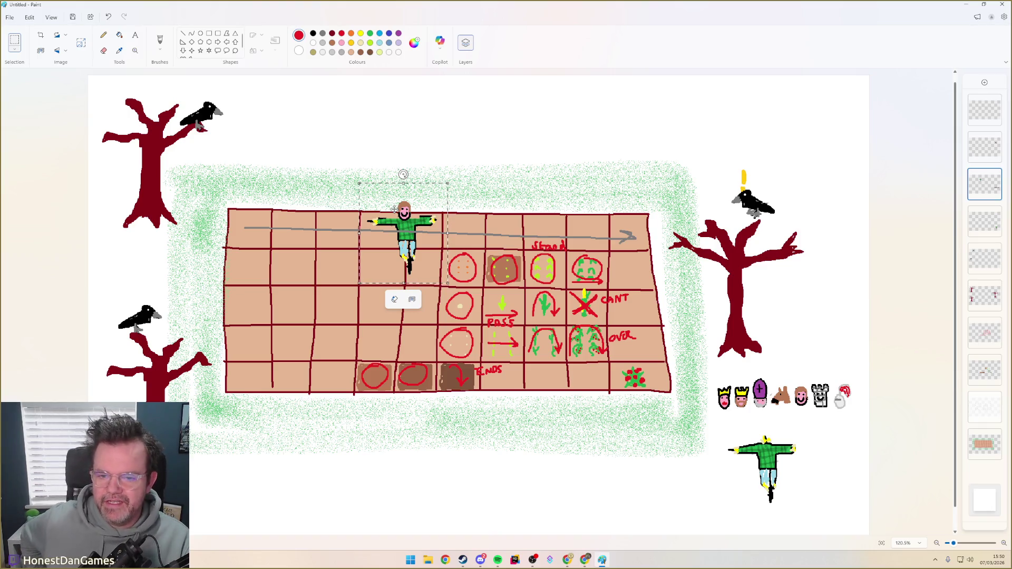
{"action": "left_click_drag", "start_coordinate": [405, 238], "coordinate": [429, 281]}
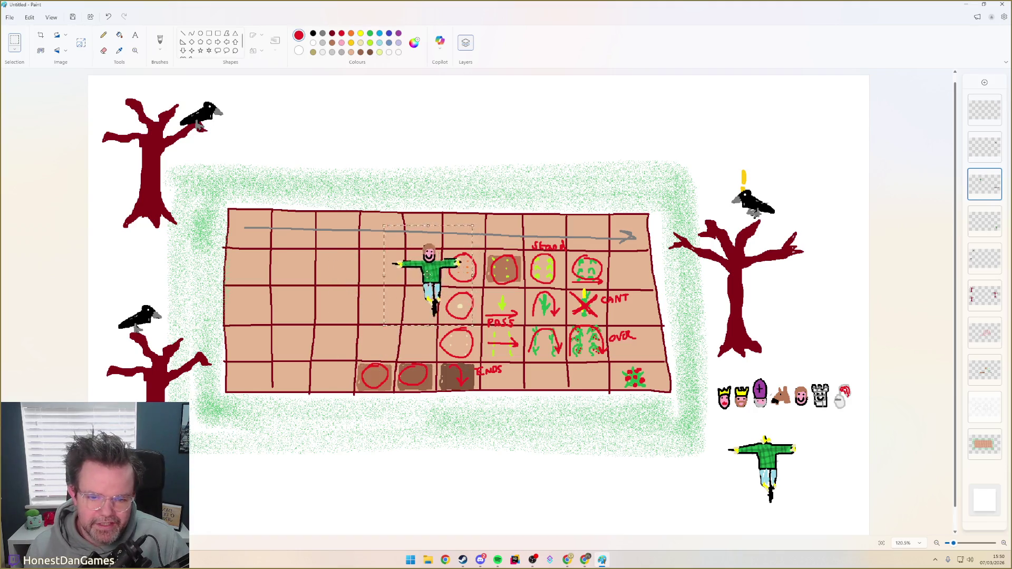
{"action": "left_click_drag", "start_coordinate": [429, 281], "coordinate": [332, 304]}
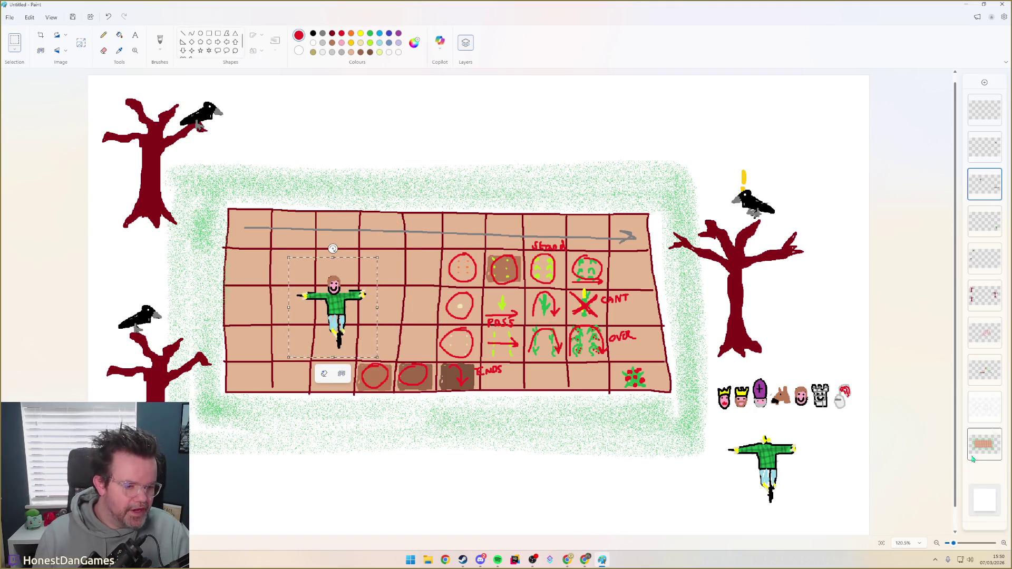
Show the flower sprites and drag the scarecrow up onto the field's top row
{"action": "left_click", "coordinate": [997, 403]}
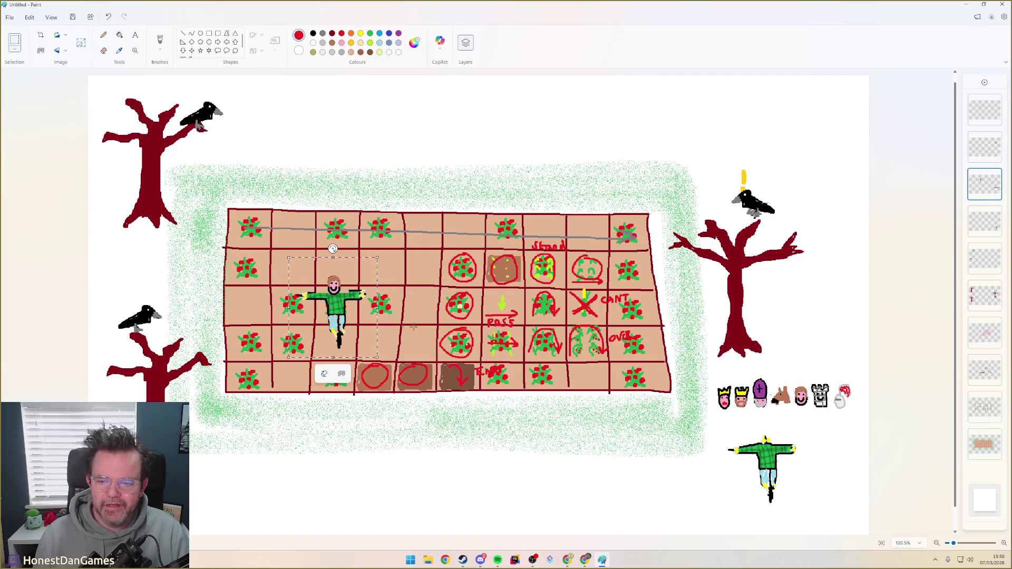
{"action": "mouse_move", "coordinate": [336, 309]}
{"action": "left_mouse_down"}
{"action": "mouse_move", "coordinate": [333, 301]}
{"action": "mouse_move", "coordinate": [382, 317]}
{"action": "mouse_move", "coordinate": [412, 301]}
{"action": "mouse_move", "coordinate": [425, 308]}
{"action": "mouse_move", "coordinate": [329, 301]}
{"action": "mouse_move", "coordinate": [421, 308]}
{"action": "mouse_move", "coordinate": [482, 232]}
{"action": "mouse_move", "coordinate": [501, 233]}
{"action": "mouse_move", "coordinate": [414, 295]}
{"action": "mouse_move", "coordinate": [415, 308]}
{"action": "mouse_move", "coordinate": [388, 310]}
{"action": "mouse_move", "coordinate": [424, 297]}
{"action": "mouse_move", "coordinate": [510, 233]}
{"action": "mouse_move", "coordinate": [445, 275]}
{"action": "mouse_move", "coordinate": [422, 308]}
{"action": "mouse_move", "coordinate": [501, 233]}
{"action": "left_mouse_up"}
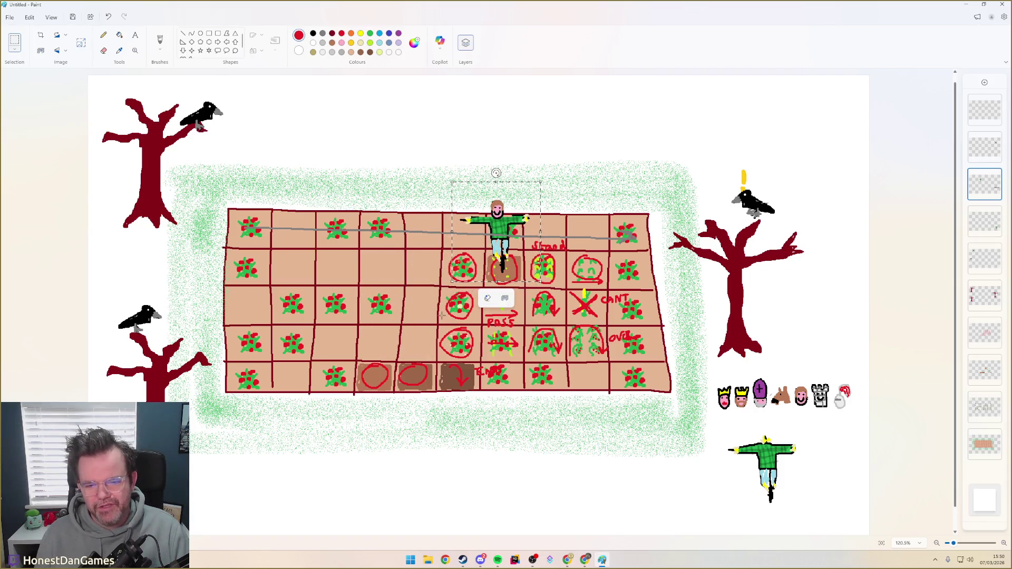
{"action": "mouse_move", "coordinate": [498, 237]}
{"action": "left_mouse_down"}
{"action": "mouse_move", "coordinate": [413, 317]}
{"action": "mouse_move", "coordinate": [503, 234]}
{"action": "left_mouse_up"}
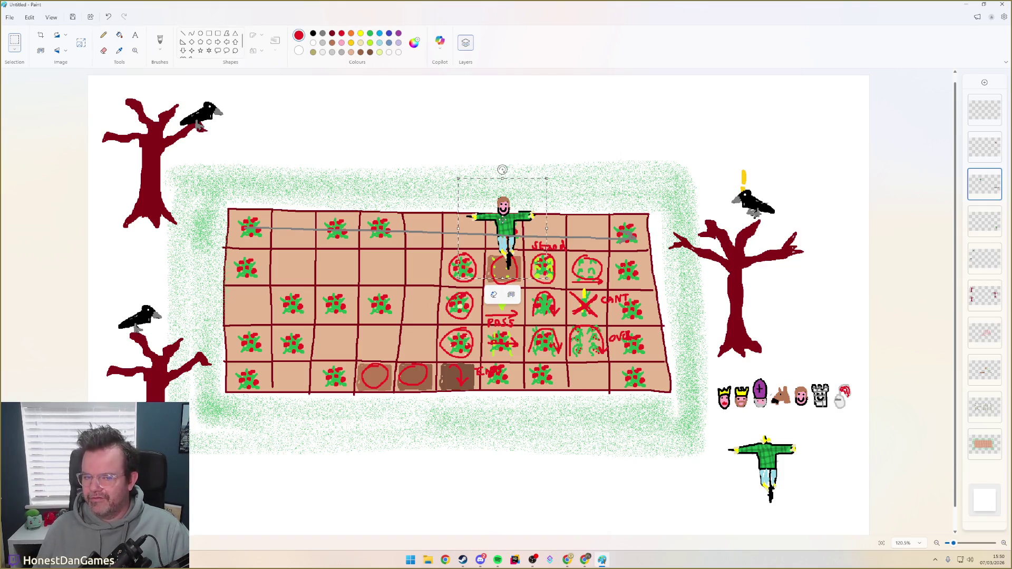
{"action": "mouse_move", "coordinate": [503, 233]}
{"action": "left_mouse_down"}
{"action": "mouse_move", "coordinate": [411, 309]}
{"action": "mouse_move", "coordinate": [413, 299]}
{"action": "left_mouse_up"}
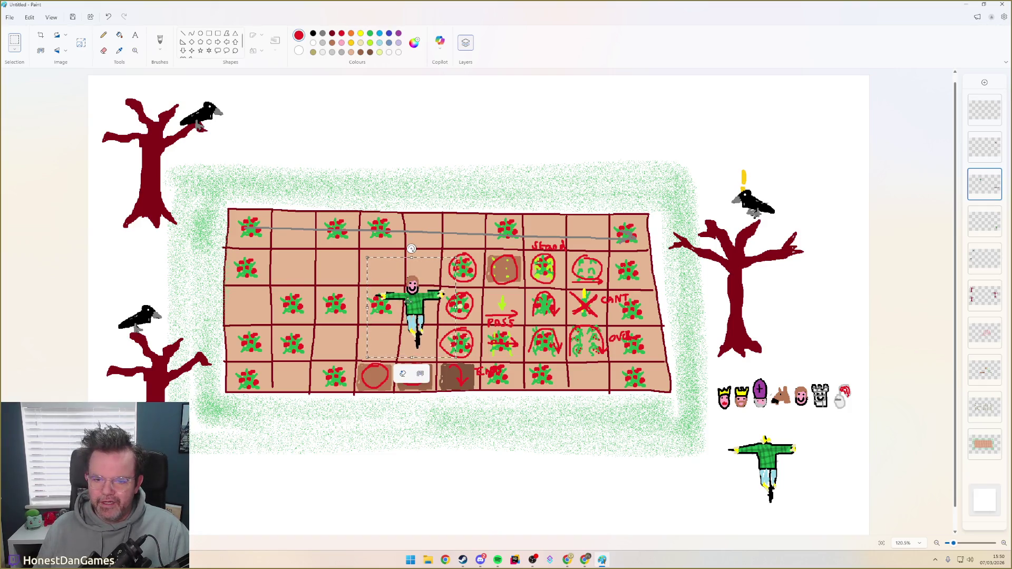
{"action": "mouse_move", "coordinate": [428, 306]}
{"action": "left_mouse_down"}
{"action": "mouse_move", "coordinate": [418, 223]}
{"action": "mouse_move", "coordinate": [440, 229]}
{"action": "left_mouse_up"}
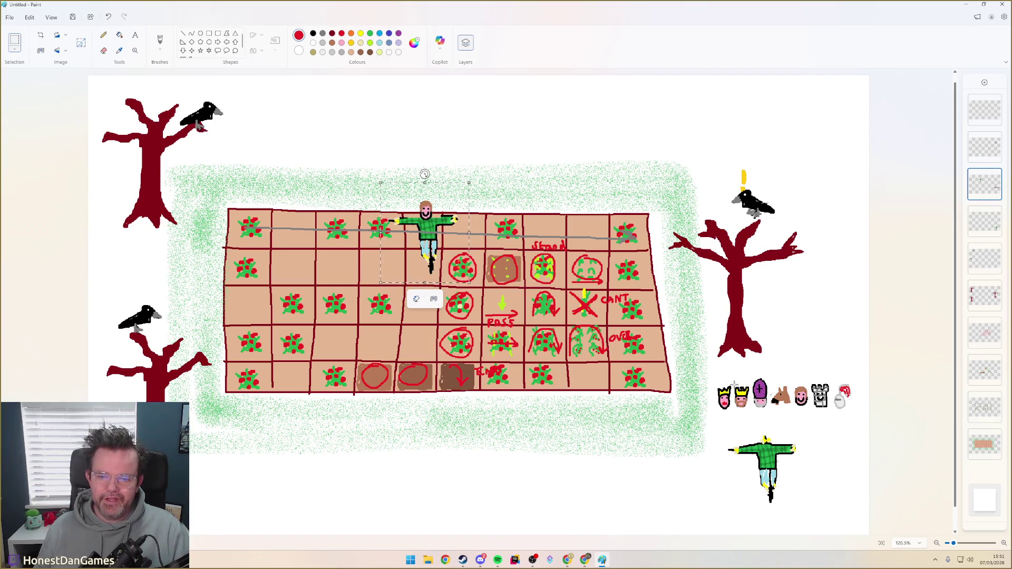
Swap the scarecrow's head for a copied crowned character head
{"action": "left_click", "coordinate": [456, 144]}
{"action": "left_click_drag", "start_coordinate": [419, 198], "coordinate": [433, 217]}
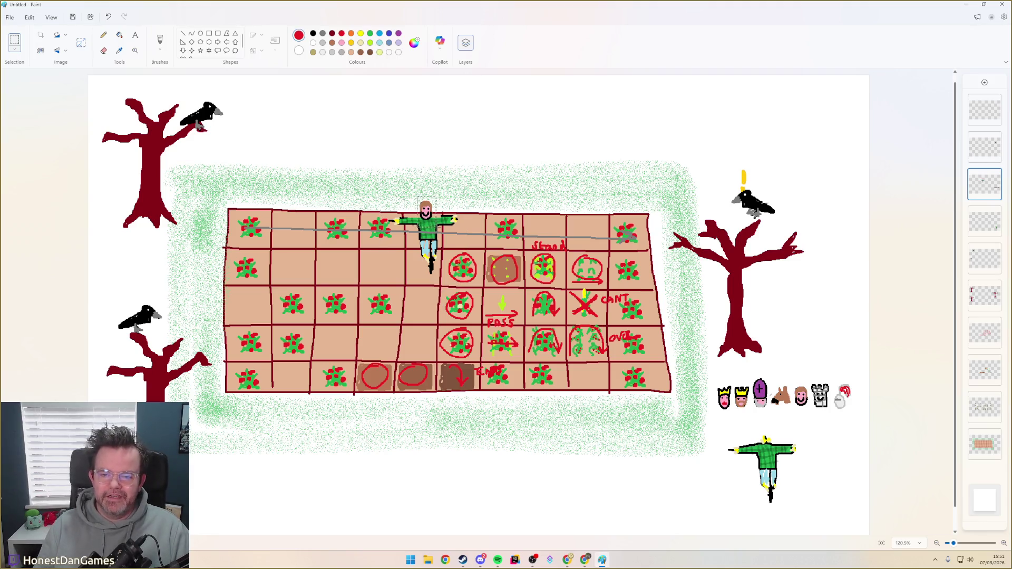
{"action": "key", "text": "Delete"}
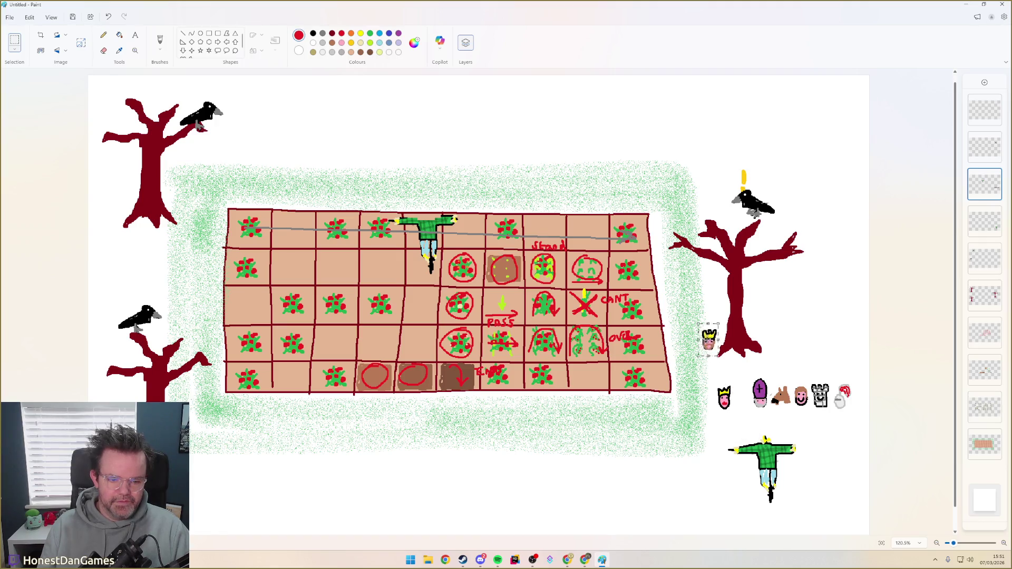
{"action": "left_click_drag", "start_coordinate": [718, 380], "coordinate": [750, 408]}
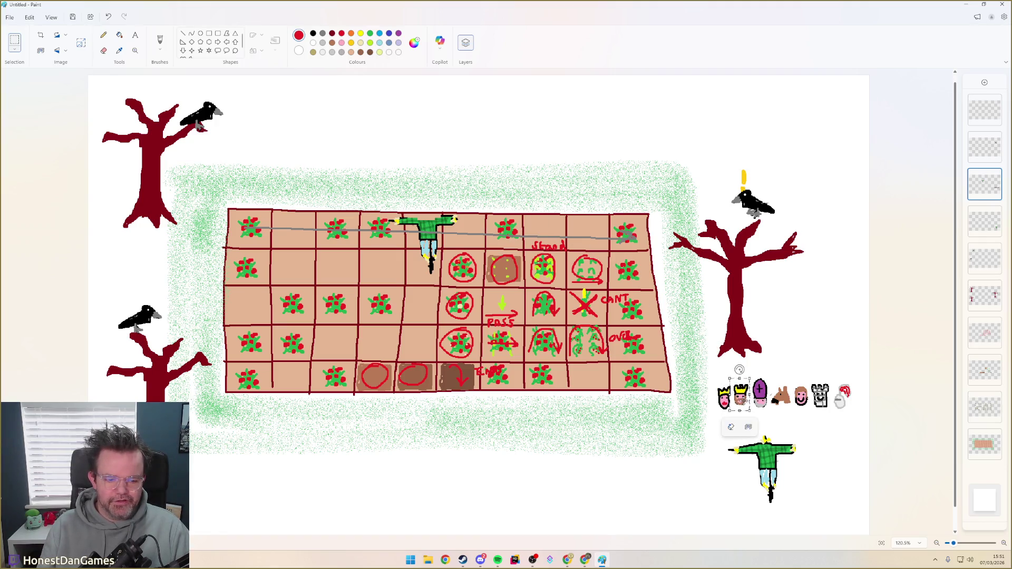
{"action": "key", "text": "ctrl+c"}
{"action": "key", "text": "ctrl+v"}
{"action": "left_click_drag", "start_coordinate": [98, 91], "coordinate": [427, 206]}
{"action": "left_click", "coordinate": [387, 189]}
Hide the red plants layer and try the crowned scarecrow in spots on and above the field
{"action": "left_click_drag", "start_coordinate": [435, 251], "coordinate": [476, 214]}
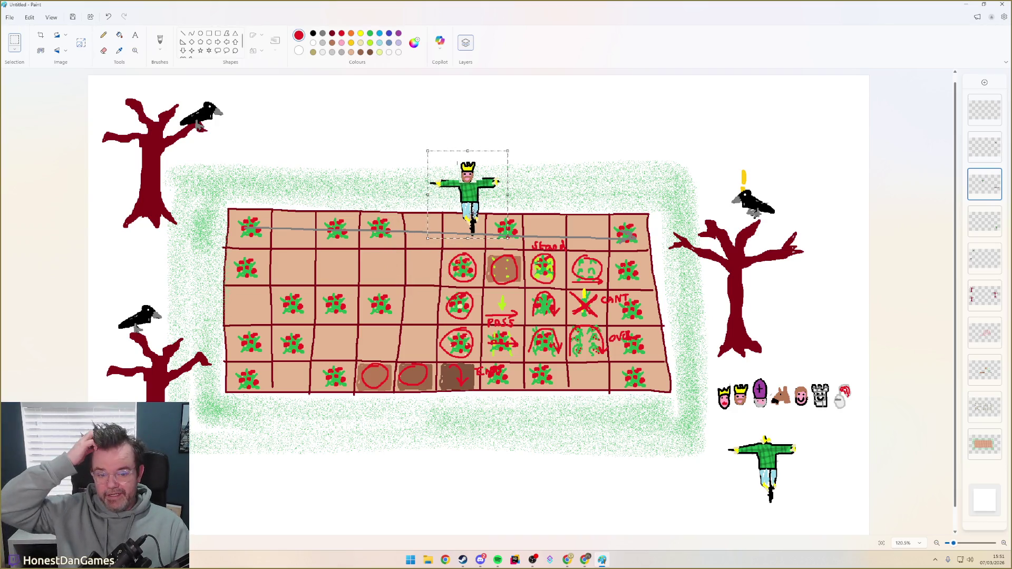
{"action": "mouse_move", "coordinate": [476, 214]}
{"action": "left_mouse_down"}
{"action": "mouse_move", "coordinate": [520, 257]}
{"action": "mouse_move", "coordinate": [594, 213]}
{"action": "mouse_move", "coordinate": [543, 215]}
{"action": "mouse_move", "coordinate": [506, 244]}
{"action": "mouse_move", "coordinate": [438, 216]}
{"action": "mouse_move", "coordinate": [432, 250]}
{"action": "mouse_move", "coordinate": [415, 255]}
{"action": "mouse_move", "coordinate": [426, 262]}
{"action": "mouse_move", "coordinate": [432, 335]}
{"action": "mouse_move", "coordinate": [539, 295]}
{"action": "mouse_move", "coordinate": [547, 244]}
{"action": "mouse_move", "coordinate": [419, 225]}
{"action": "mouse_move", "coordinate": [430, 255]}
{"action": "left_mouse_up"}
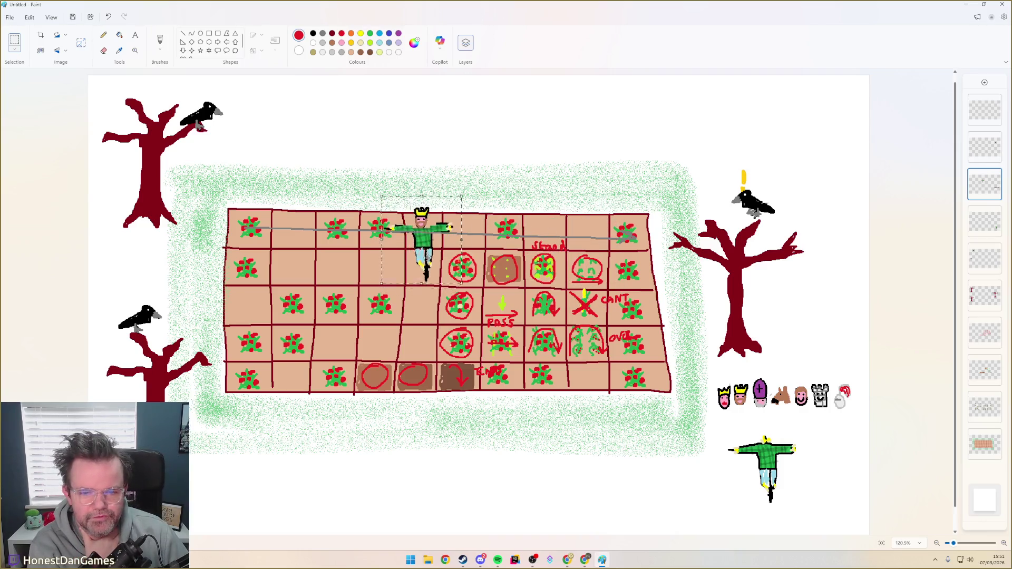
{"action": "left_click", "coordinate": [993, 403]}
{"action": "mouse_move", "coordinate": [426, 257]}
{"action": "left_mouse_down"}
{"action": "mouse_move", "coordinate": [469, 249]}
{"action": "mouse_move", "coordinate": [469, 259]}
{"action": "mouse_move", "coordinate": [414, 249]}
{"action": "mouse_move", "coordinate": [455, 239]}
{"action": "mouse_move", "coordinate": [469, 253]}
{"action": "left_mouse_up"}
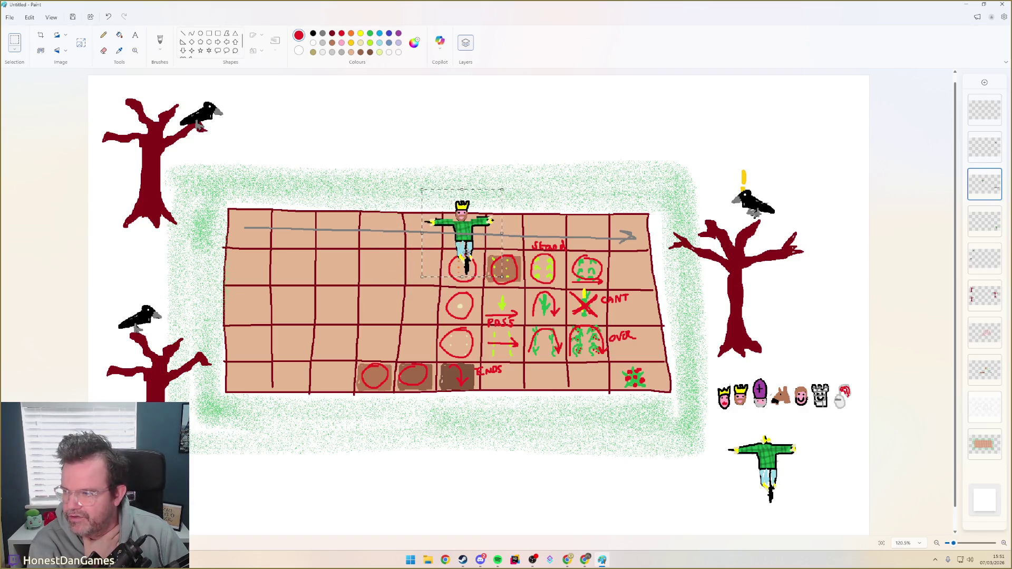
{"action": "mouse_move", "coordinate": [467, 254]}
{"action": "left_mouse_down"}
{"action": "mouse_move", "coordinate": [452, 261]}
{"action": "mouse_move", "coordinate": [513, 300]}
{"action": "mouse_move", "coordinate": [444, 283]}
{"action": "mouse_move", "coordinate": [451, 289]}
{"action": "mouse_move", "coordinate": [532, 289]}
{"action": "mouse_move", "coordinate": [362, 180]}
{"action": "mouse_move", "coordinate": [378, 180]}
{"action": "left_mouse_up"}
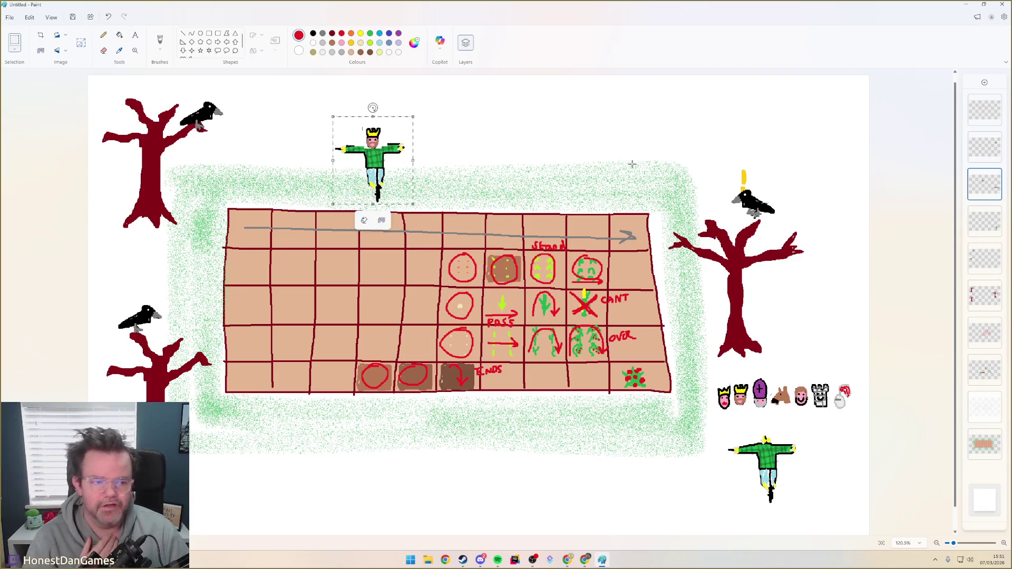
{"action": "left_click", "coordinate": [631, 165]}
Redo the crowned head by deleting it and pasting a fresh copy onto the scarecrow
{"action": "key", "text": "Delete"}
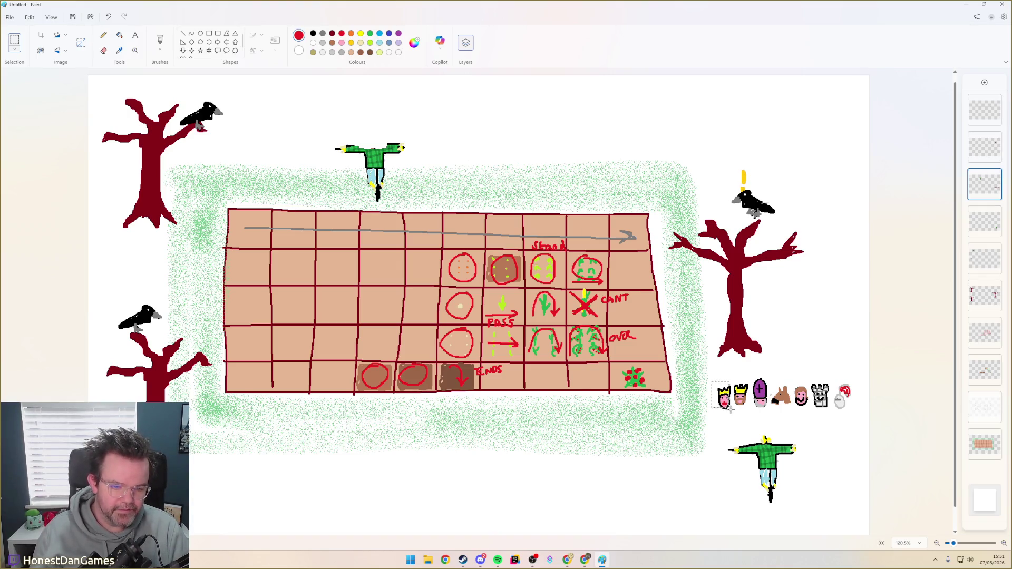
{"action": "key", "text": "ctrl+c"}
{"action": "key", "text": "ctrl+v"}
{"action": "mouse_move", "coordinate": [101, 89]}
{"action": "left_mouse_down"}
{"action": "mouse_move", "coordinate": [370, 127]}
{"action": "mouse_move", "coordinate": [374, 140]}
{"action": "left_mouse_up"}
{"action": "left_click", "coordinate": [328, 121]}
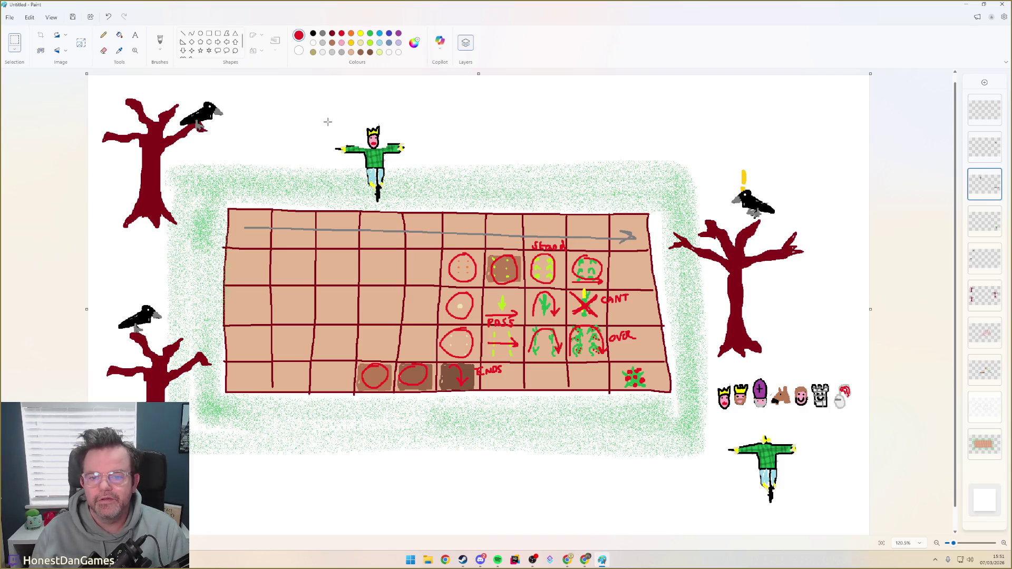
Drag the crowned scarecrow across the grid and up above the field
{"action": "left_click_drag", "start_coordinate": [414, 206], "coordinate": [465, 317]}
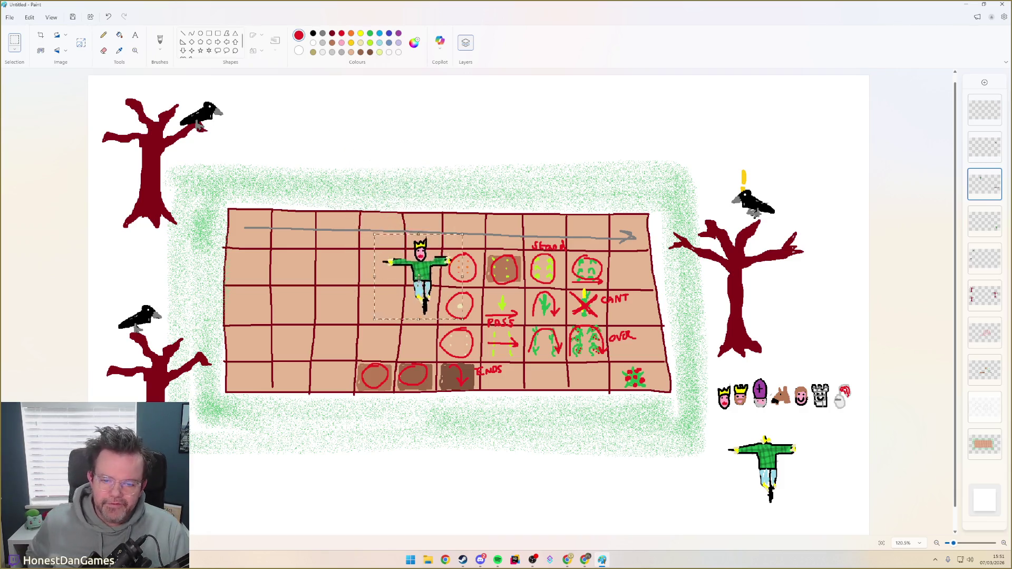
{"action": "left_click_drag", "start_coordinate": [427, 276], "coordinate": [504, 272]}
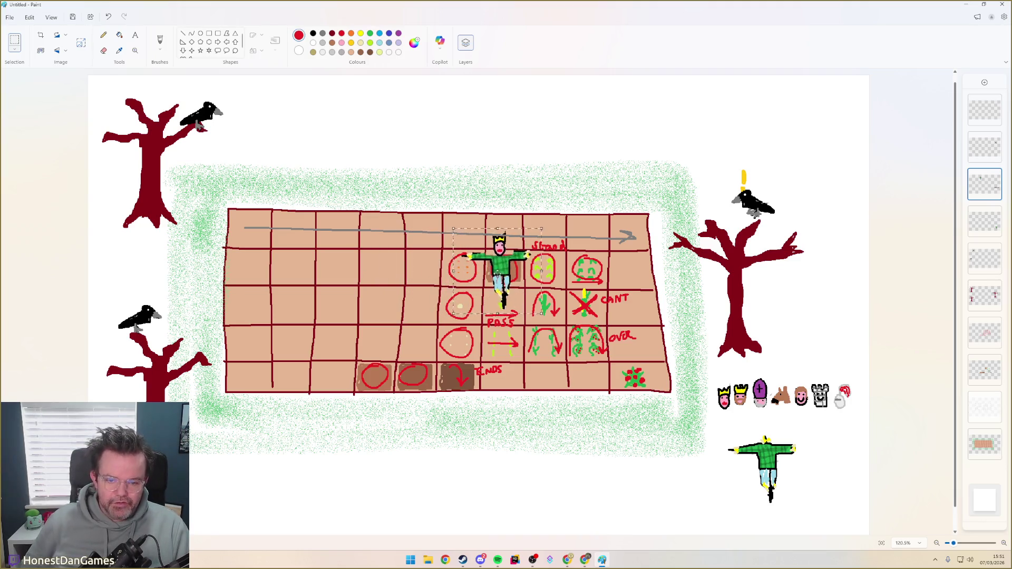
{"action": "mouse_move", "coordinate": [434, 269]}
{"action": "left_mouse_down"}
{"action": "mouse_move", "coordinate": [542, 268]}
{"action": "mouse_move", "coordinate": [422, 269]}
{"action": "mouse_move", "coordinate": [547, 262]}
{"action": "mouse_move", "coordinate": [534, 275]}
{"action": "mouse_move", "coordinate": [556, 252]}
{"action": "mouse_move", "coordinate": [443, 265]}
{"action": "mouse_move", "coordinate": [537, 260]}
{"action": "mouse_move", "coordinate": [673, 305]}
{"action": "mouse_move", "coordinate": [521, 180]}
{"action": "mouse_move", "coordinate": [485, 134]}
{"action": "mouse_move", "coordinate": [466, 136]}
{"action": "left_mouse_up"}
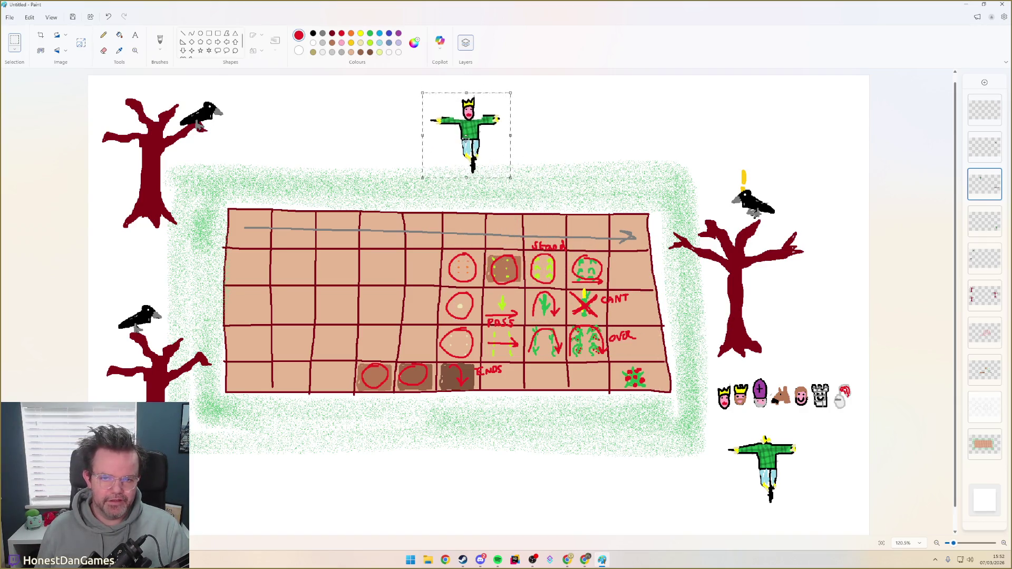
Reselect the crowned scarecrow above the field and drag it down onto the grid's top rows
{"action": "left_click", "coordinate": [769, 381]}
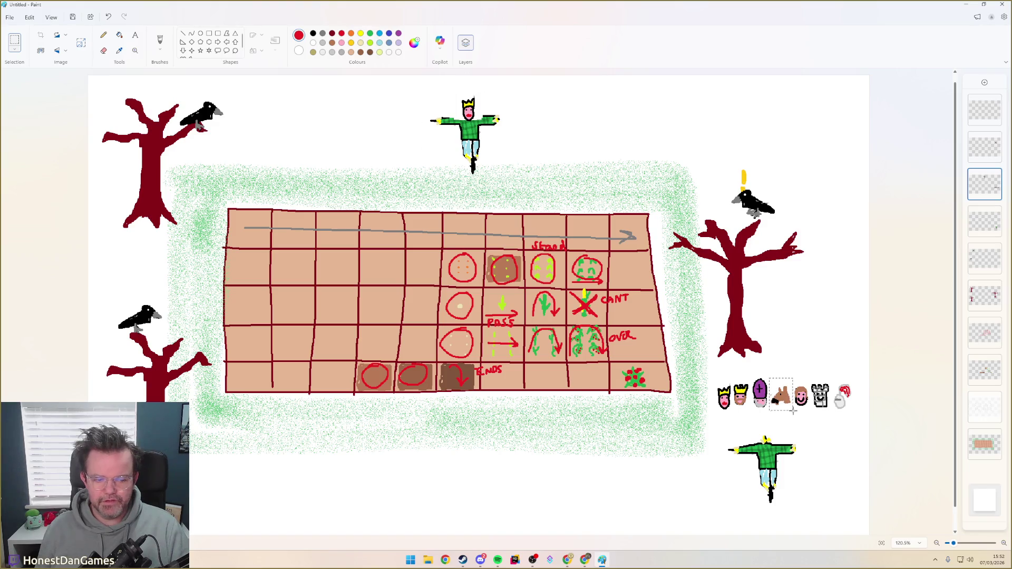
{"action": "left_click_drag", "start_coordinate": [791, 409], "coordinate": [792, 409]}
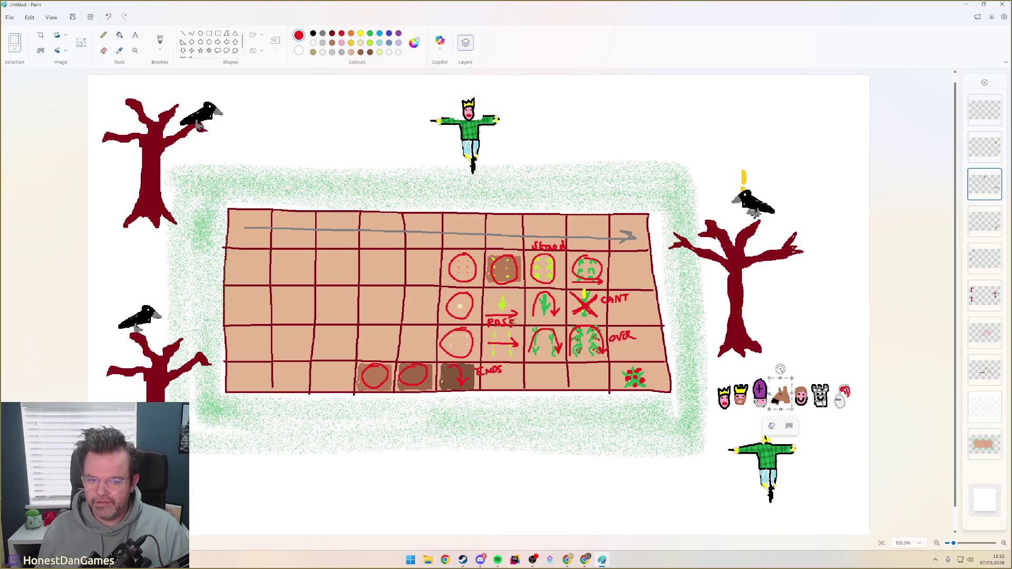
{"action": "mouse_move", "coordinate": [425, 84]}
{"action": "left_mouse_down"}
{"action": "mouse_move", "coordinate": [490, 143]}
{"action": "mouse_move", "coordinate": [515, 183]}
{"action": "left_mouse_up"}
{"action": "mouse_move", "coordinate": [432, 119]}
{"action": "left_mouse_down"}
{"action": "mouse_move", "coordinate": [481, 261]}
{"action": "mouse_move", "coordinate": [562, 260]}
{"action": "mouse_move", "coordinate": [479, 261]}
{"action": "mouse_move", "coordinate": [533, 269]}
{"action": "mouse_move", "coordinate": [497, 270]}
{"action": "mouse_move", "coordinate": [501, 229]}
{"action": "mouse_move", "coordinate": [593, 222]}
{"action": "mouse_move", "coordinate": [506, 267]}
{"action": "mouse_move", "coordinate": [506, 227]}
{"action": "mouse_move", "coordinate": [594, 231]}
{"action": "mouse_move", "coordinate": [497, 272]}
{"action": "mouse_move", "coordinate": [526, 230]}
{"action": "mouse_move", "coordinate": [585, 192]}
{"action": "mouse_move", "coordinate": [490, 272]}
{"action": "mouse_move", "coordinate": [571, 237]}
{"action": "mouse_move", "coordinate": [500, 237]}
{"action": "left_mouse_up"}
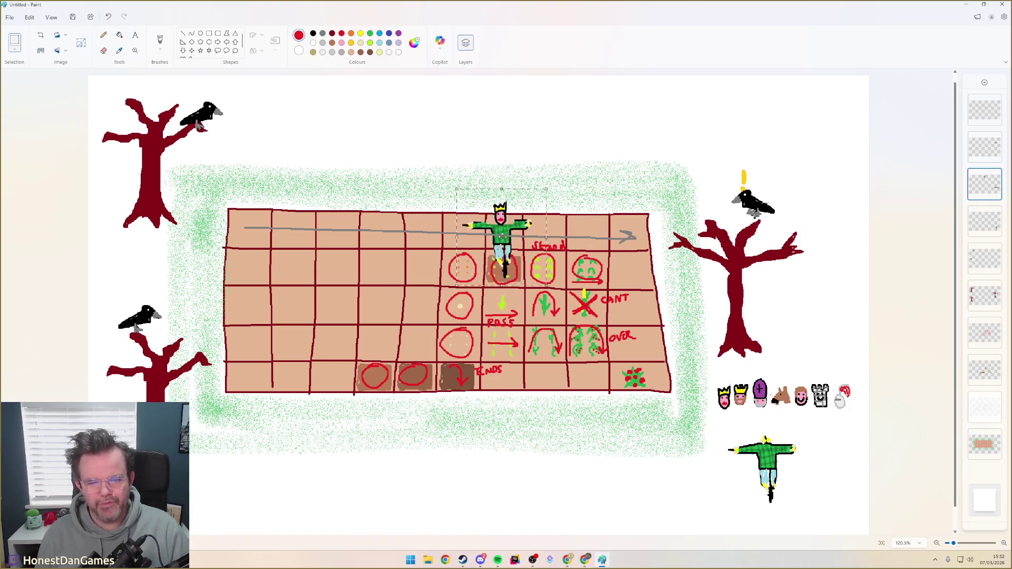
Try the scarecrow in several grid spots, then set it down above the field
{"action": "left_click_drag", "start_coordinate": [574, 271], "coordinate": [506, 295]}
{"action": "mouse_move", "coordinate": [587, 268]}
{"action": "left_mouse_down"}
{"action": "mouse_move", "coordinate": [609, 265]}
{"action": "mouse_move", "coordinate": [500, 279]}
{"action": "mouse_move", "coordinate": [608, 261]}
{"action": "mouse_move", "coordinate": [585, 262]}
{"action": "mouse_move", "coordinate": [537, 216]}
{"action": "mouse_move", "coordinate": [601, 230]}
{"action": "mouse_move", "coordinate": [587, 270]}
{"action": "mouse_move", "coordinate": [504, 306]}
{"action": "mouse_move", "coordinate": [581, 210]}
{"action": "mouse_move", "coordinate": [508, 297]}
{"action": "left_mouse_up"}
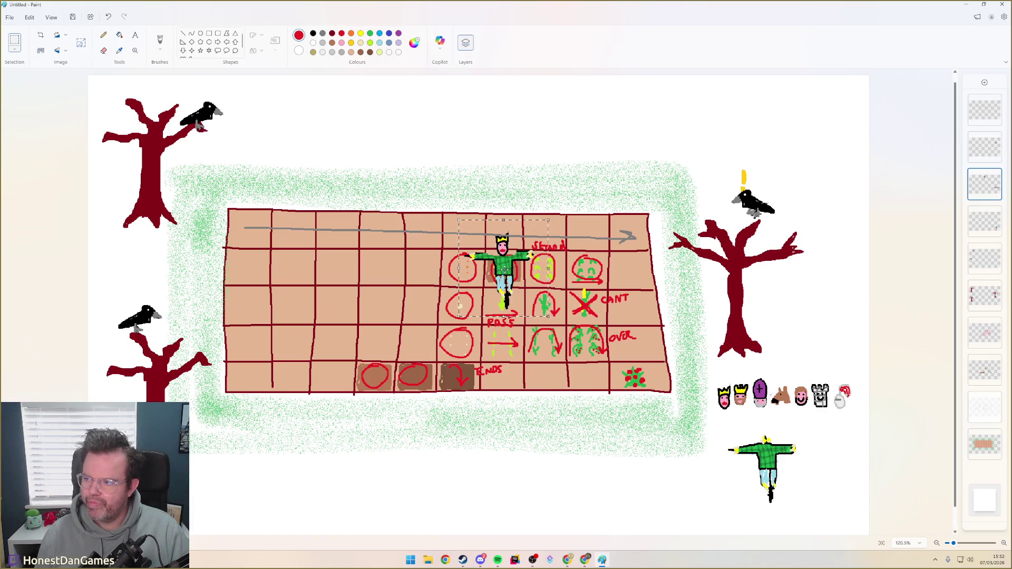
{"action": "mouse_move", "coordinate": [509, 294]}
{"action": "left_mouse_down"}
{"action": "mouse_move", "coordinate": [533, 299]}
{"action": "mouse_move", "coordinate": [596, 276]}
{"action": "mouse_move", "coordinate": [569, 272]}
{"action": "mouse_move", "coordinate": [592, 288]}
{"action": "mouse_move", "coordinate": [506, 296]}
{"action": "mouse_move", "coordinate": [517, 270]}
{"action": "mouse_move", "coordinate": [496, 273]}
{"action": "mouse_move", "coordinate": [627, 278]}
{"action": "mouse_move", "coordinate": [490, 272]}
{"action": "mouse_move", "coordinate": [643, 271]}
{"action": "mouse_move", "coordinate": [473, 272]}
{"action": "mouse_move", "coordinate": [539, 272]}
{"action": "mouse_move", "coordinate": [536, 193]}
{"action": "mouse_move", "coordinate": [607, 198]}
{"action": "mouse_move", "coordinate": [624, 273]}
{"action": "mouse_move", "coordinate": [412, 138]}
{"action": "mouse_move", "coordinate": [422, 151]}
{"action": "left_mouse_up"}
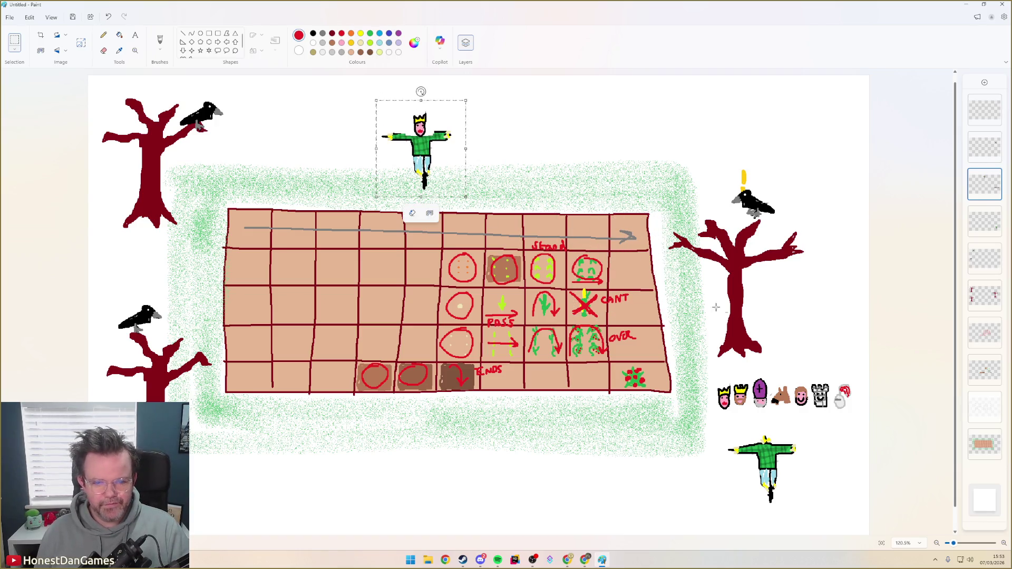
{"action": "left_click", "coordinate": [582, 433]}
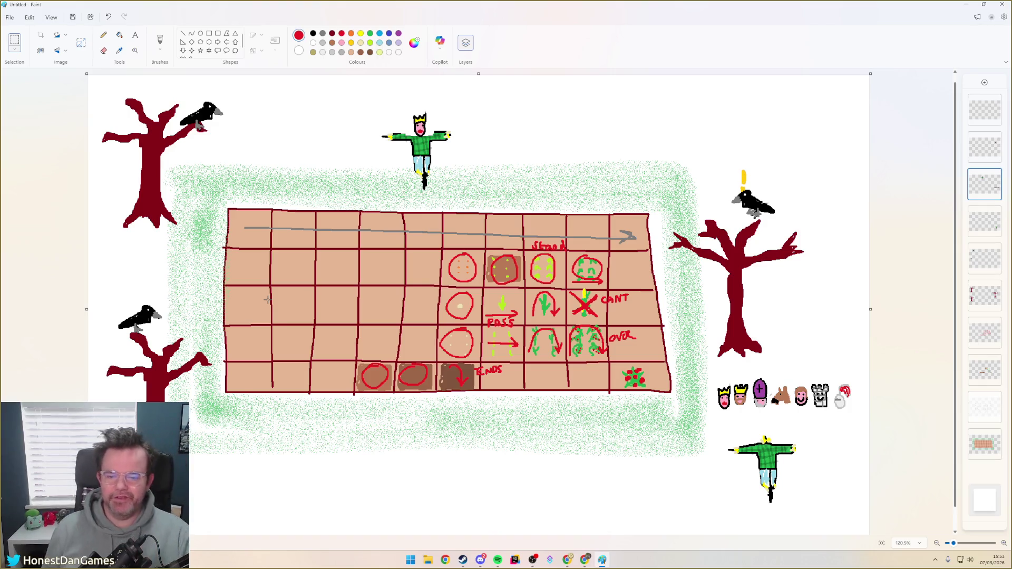
Nudge the crowned scarecrow left and probe selections on the plant cell and crows
{"action": "left_click_drag", "start_coordinate": [666, 400], "coordinate": [667, 400]}
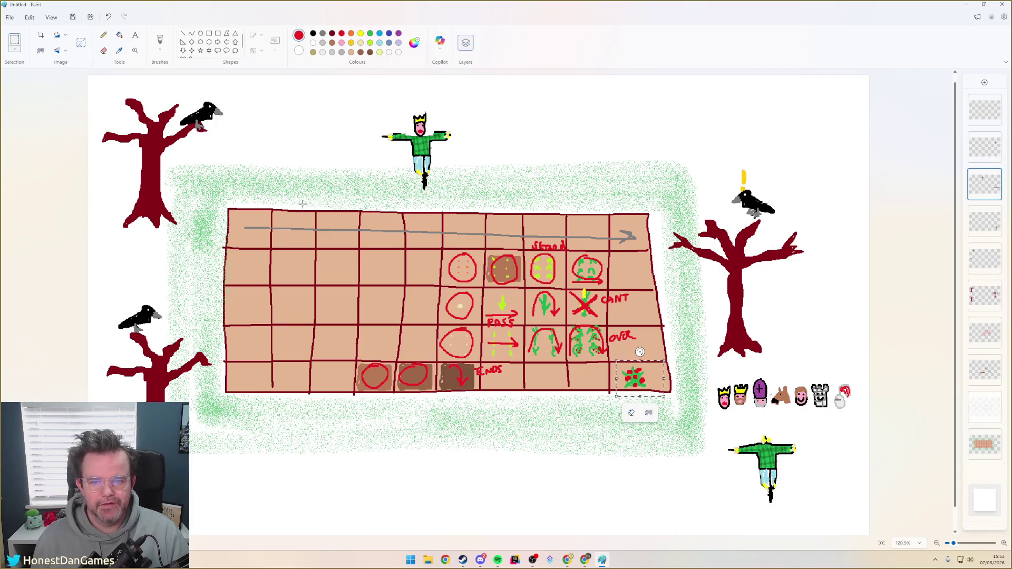
{"action": "left_click_drag", "start_coordinate": [376, 96], "coordinate": [467, 198]}
{"action": "mouse_move", "coordinate": [446, 159]}
{"action": "left_mouse_down"}
{"action": "mouse_move", "coordinate": [311, 191]}
{"action": "mouse_move", "coordinate": [774, 419]}
{"action": "mouse_move", "coordinate": [437, 169]}
{"action": "left_mouse_up"}
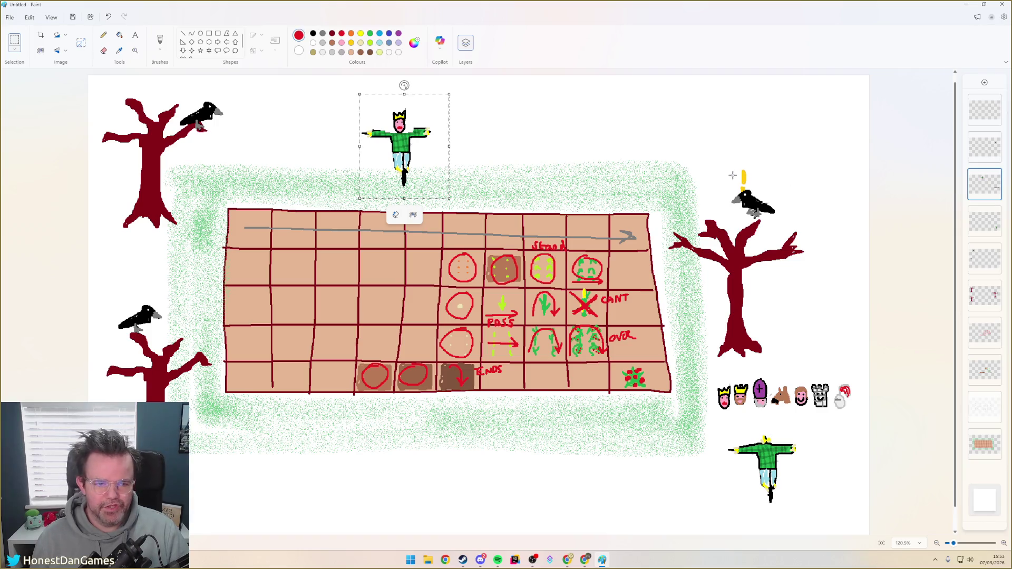
{"action": "left_click_drag", "start_coordinate": [722, 164], "coordinate": [799, 229]}
{"action": "left_click_drag", "start_coordinate": [165, 85], "coordinate": [228, 145]}
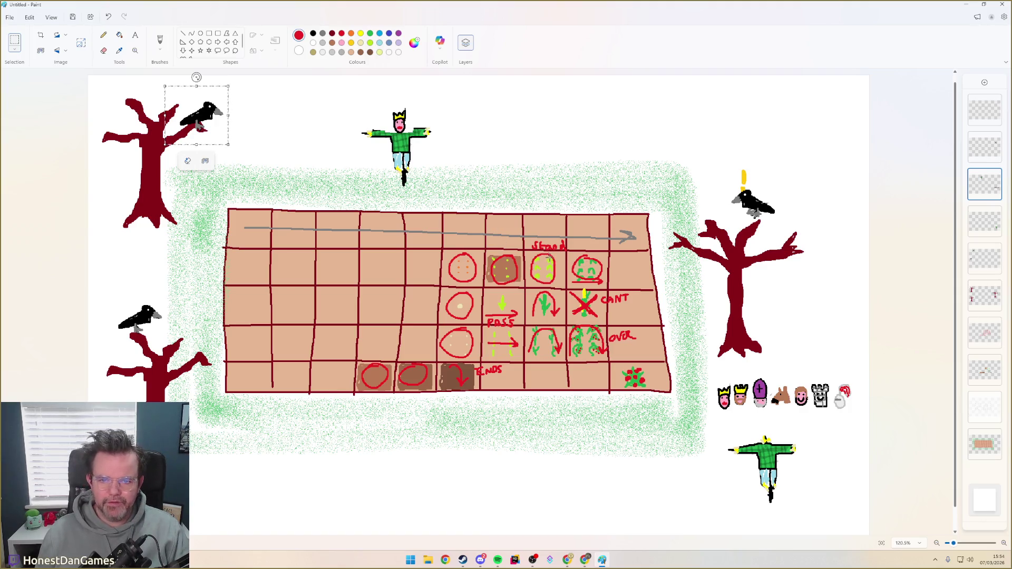
Shift the crowned scarecrow slightly higher above the field and set it down
{"action": "left_click_drag", "start_coordinate": [354, 100], "coordinate": [455, 193]}
{"action": "mouse_move", "coordinate": [404, 147]}
{"action": "left_mouse_down"}
{"action": "mouse_move", "coordinate": [492, 270]}
{"action": "mouse_move", "coordinate": [417, 120]}
{"action": "left_mouse_up"}
{"action": "left_click", "coordinate": [532, 287]}
{"action": "left_click_drag", "start_coordinate": [565, 331], "coordinate": [564, 332]}
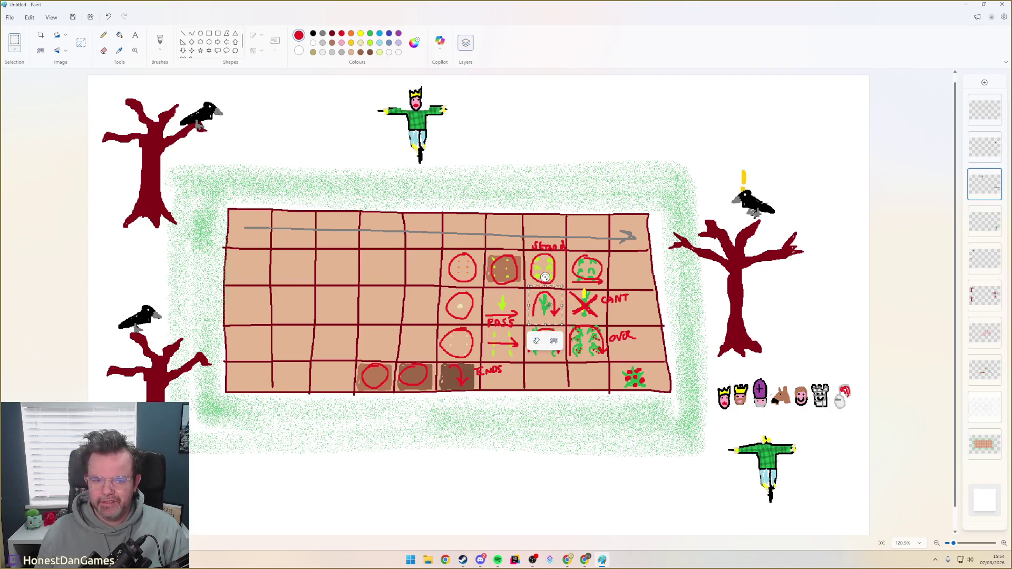
Select and release the grid cells around the shaded seed tile and PASS arrows
{"action": "mouse_move", "coordinate": [527, 325]}
{"action": "left_mouse_down"}
{"action": "mouse_move", "coordinate": [587, 280]}
{"action": "mouse_move", "coordinate": [611, 332]}
{"action": "left_mouse_up"}
{"action": "left_click", "coordinate": [623, 282]}
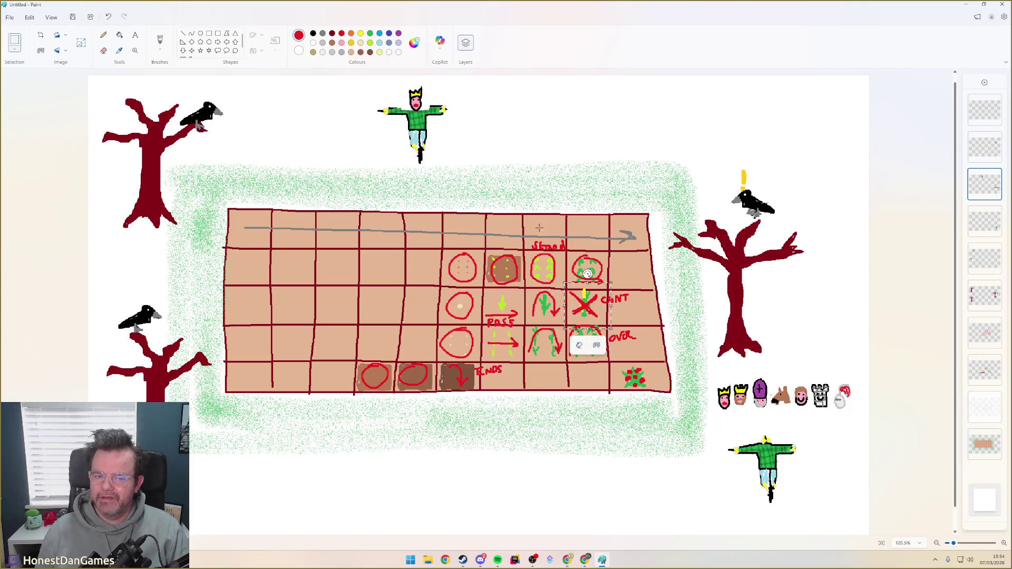
{"action": "left_click", "coordinate": [481, 133]}
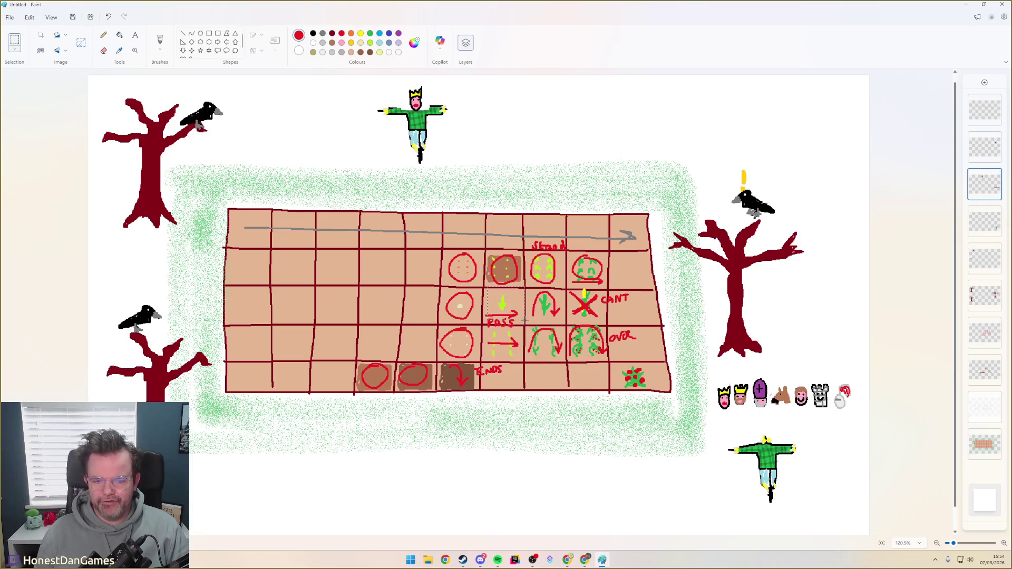
{"action": "left_click_drag", "start_coordinate": [524, 320], "coordinate": [525, 325]}
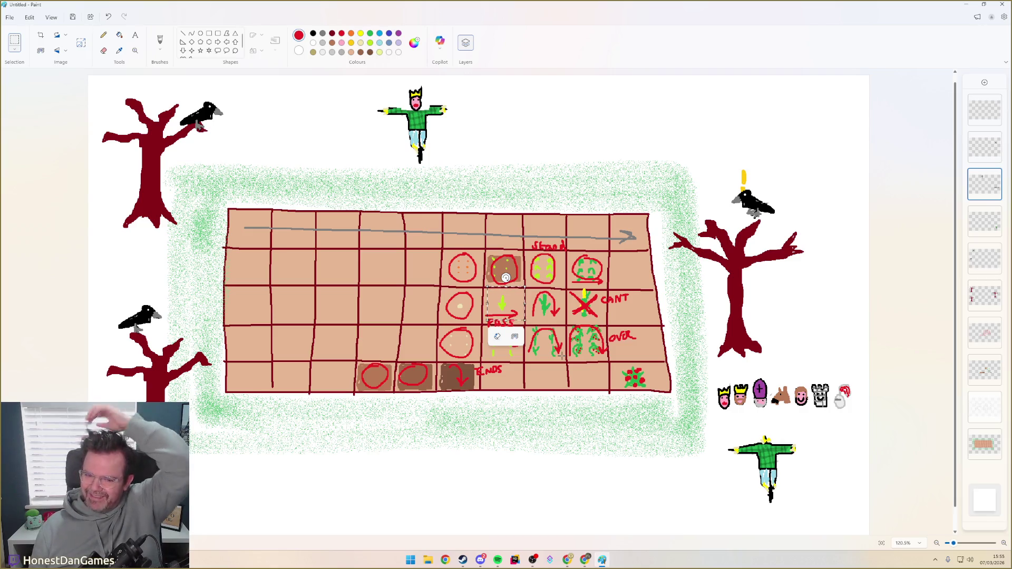
{"action": "left_click", "coordinate": [731, 428]}
Nudge the bottom-right scarecrow sprite slightly and clear the selection
{"action": "left_click_drag", "start_coordinate": [729, 429], "coordinate": [820, 519]}
{"action": "left_click_drag", "start_coordinate": [752, 440], "coordinate": [730, 421]}
{"action": "left_click", "coordinate": [758, 430]}
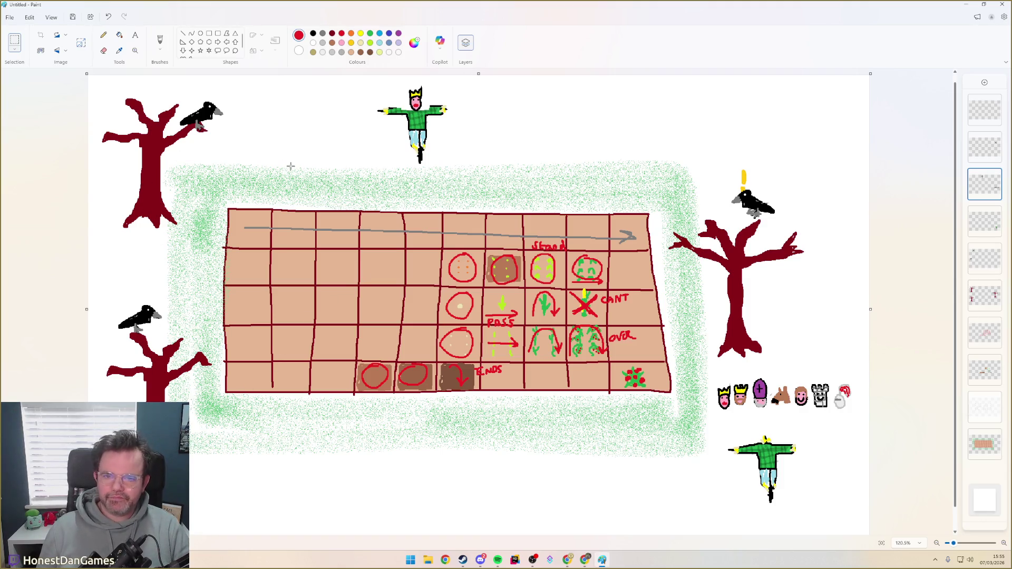
{"action": "scroll", "coordinate": [486, 514], "scroll_direction": "down", "scroll_amount": 1}
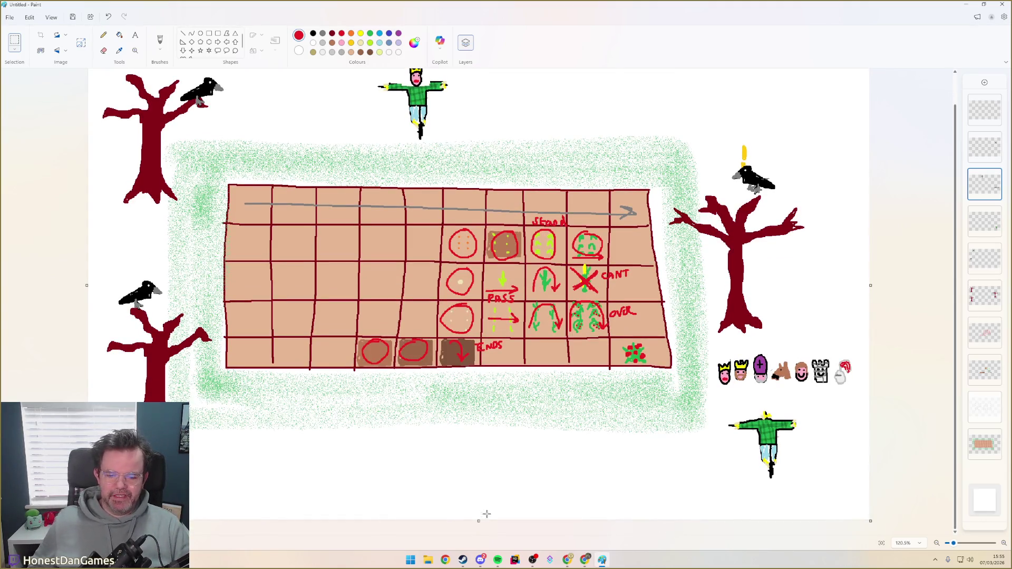
{"action": "scroll", "coordinate": [513, 235], "scroll_direction": "up", "scroll_amount": 1}
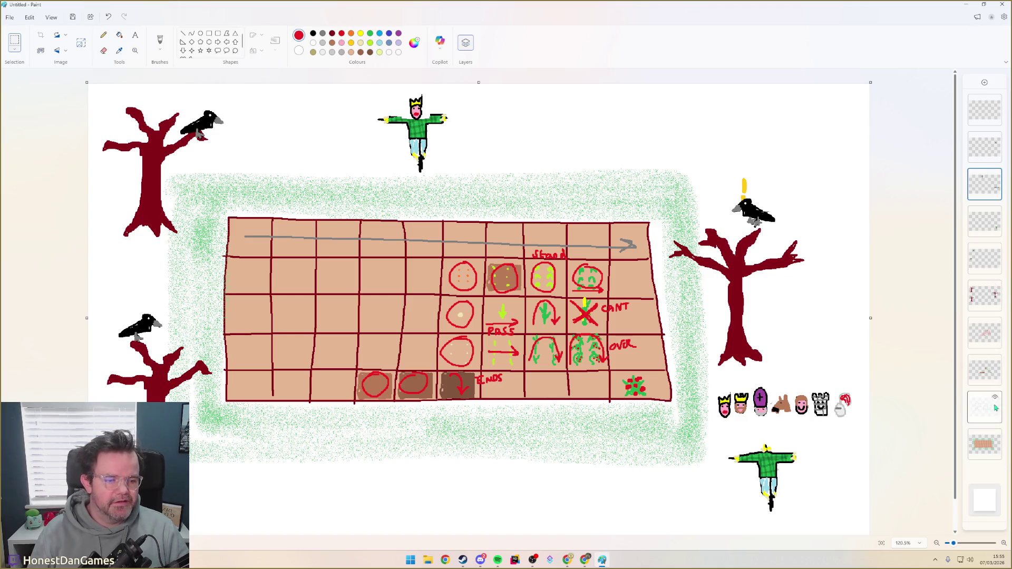
Toggle layer visibility so the red flower plants show across the field grid
{"action": "left_click", "coordinate": [995, 363]}
{"action": "left_click", "coordinate": [995, 362]}
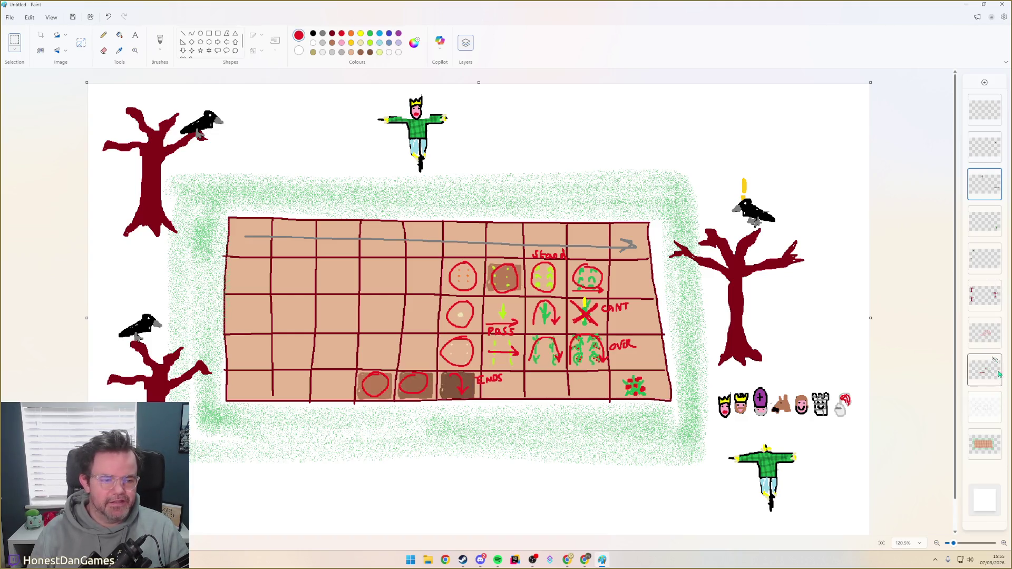
{"action": "left_click", "coordinate": [996, 405]}
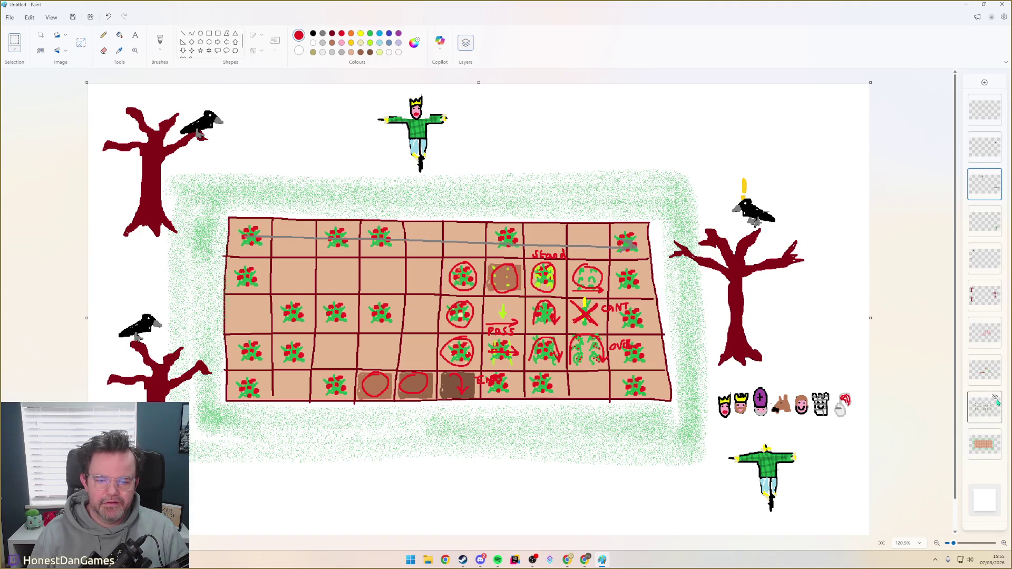
{"action": "left_click", "coordinate": [995, 398]}
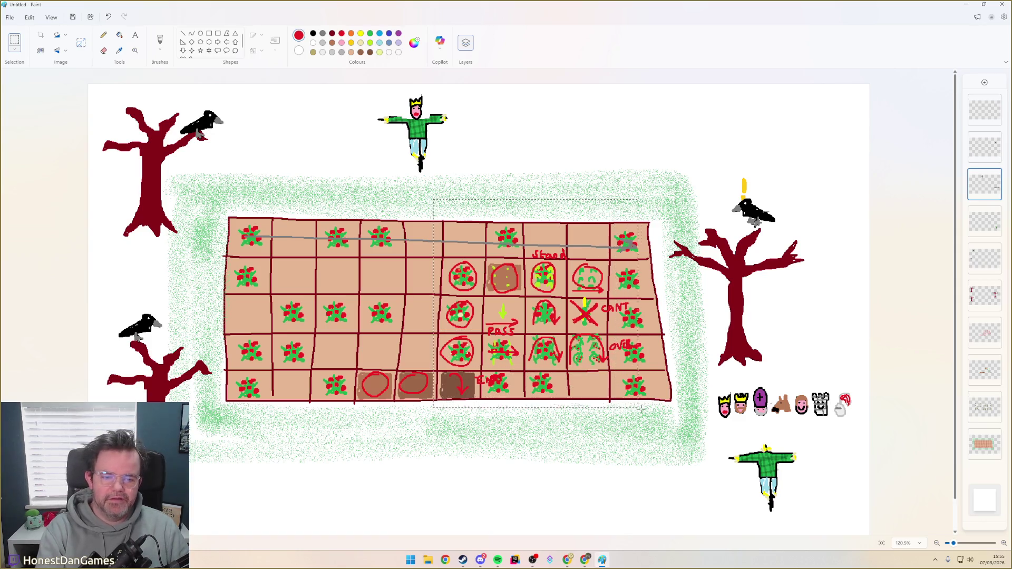
Clear the flower plants from the grid's right-hand cells on the flower layer
{"action": "left_click_drag", "start_coordinate": [556, 325], "coordinate": [671, 411]}
{"action": "left_click", "coordinate": [903, 407]}
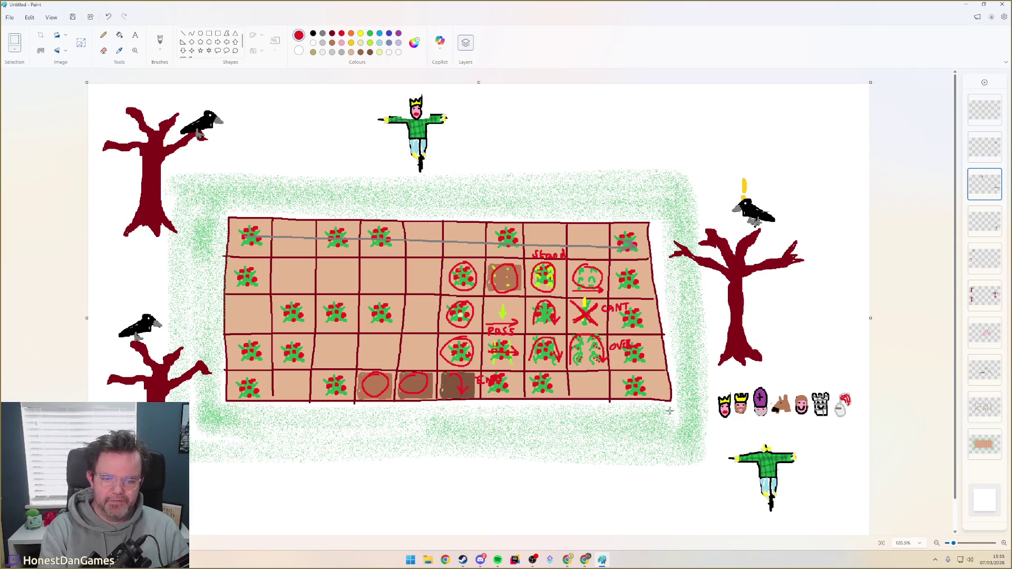
{"action": "left_click", "coordinate": [984, 411]}
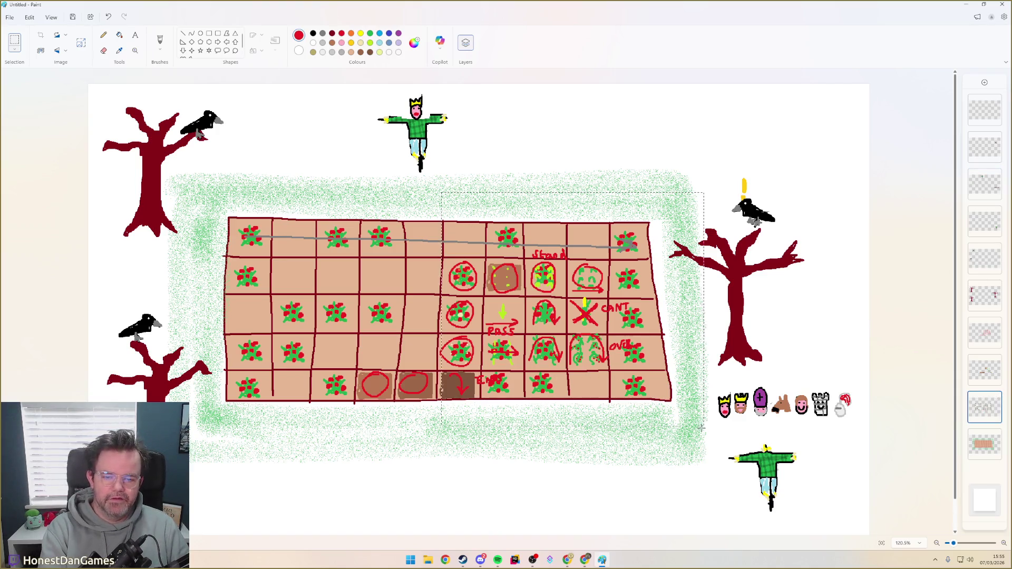
{"action": "key", "text": "ctrl+z"}
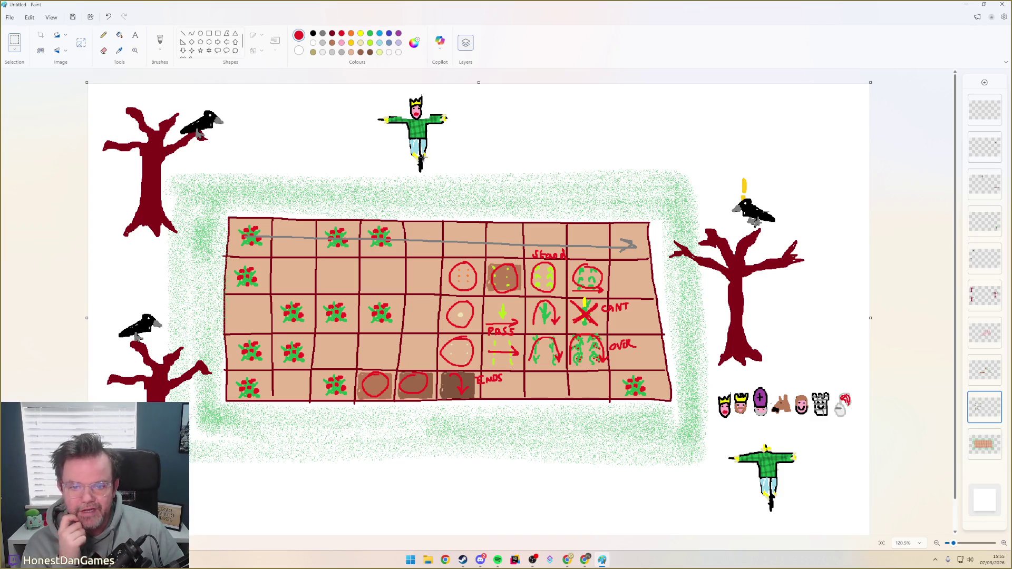
Select the top scarecrow, try it on the field, and set it back above the grid
{"action": "left_click_drag", "start_coordinate": [376, 87], "coordinate": [460, 194]}
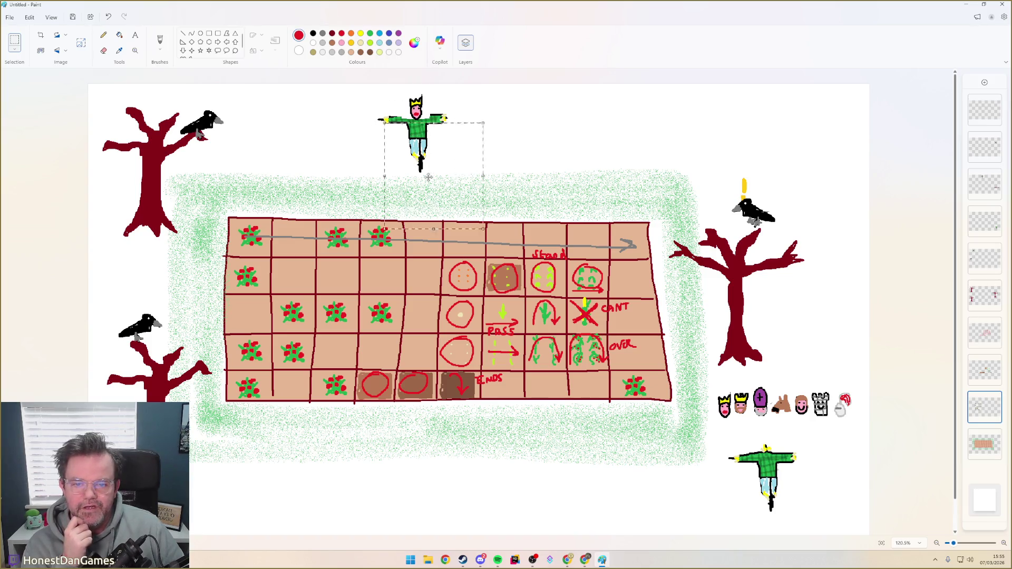
{"action": "left_click", "coordinate": [369, 86]}
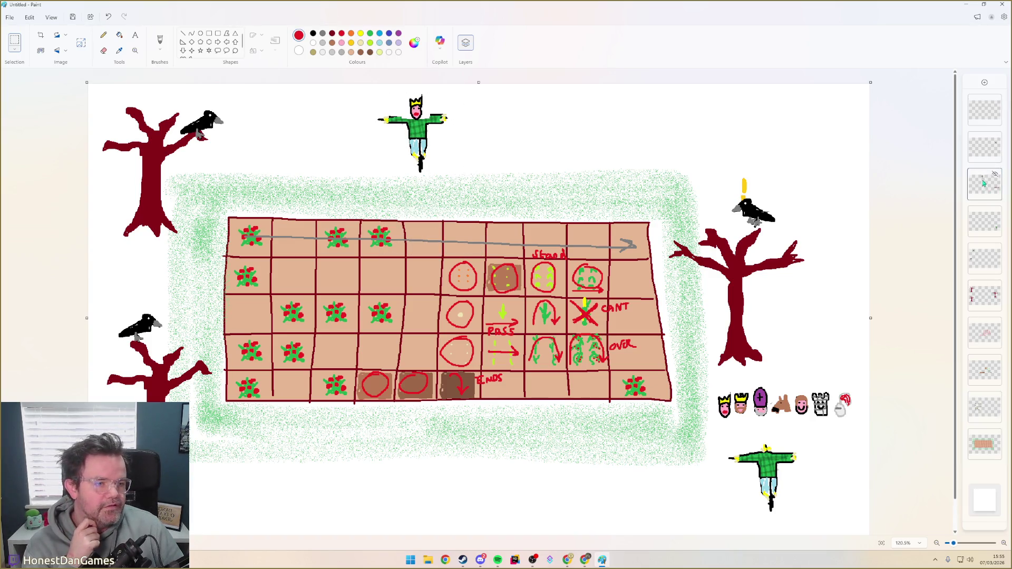
{"action": "left_click_drag", "start_coordinate": [369, 85], "coordinate": [475, 181]}
{"action": "mouse_move", "coordinate": [419, 135]}
{"action": "left_mouse_down"}
{"action": "mouse_move", "coordinate": [490, 200]}
{"action": "mouse_move", "coordinate": [424, 194]}
{"action": "mouse_move", "coordinate": [629, 198]}
{"action": "mouse_move", "coordinate": [365, 121]}
{"action": "mouse_move", "coordinate": [560, 198]}
{"action": "left_mouse_up"}
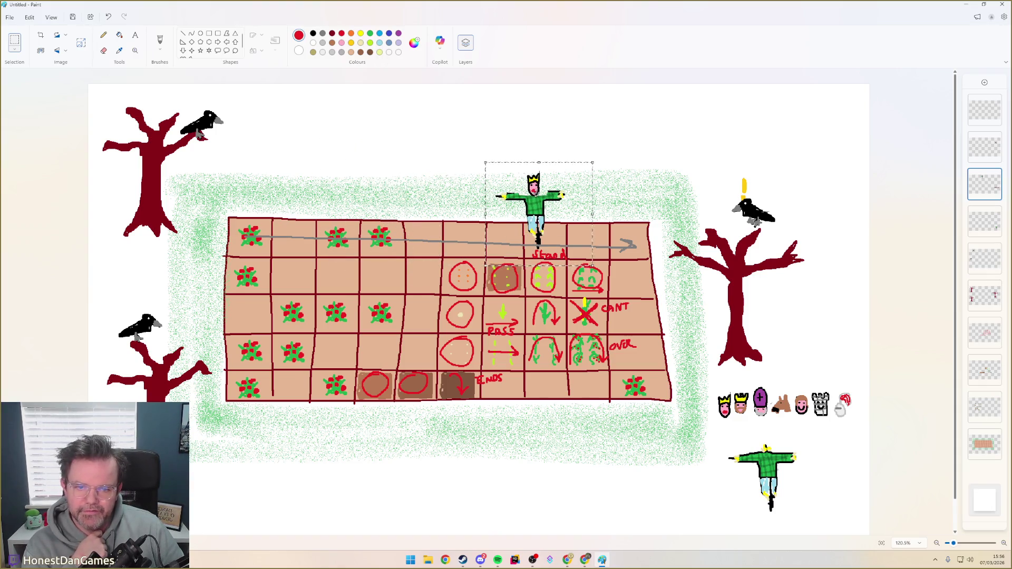
{"action": "mouse_move", "coordinate": [526, 187]}
{"action": "left_mouse_down"}
{"action": "mouse_move", "coordinate": [426, 121]}
{"action": "mouse_move", "coordinate": [372, 121]}
{"action": "left_mouse_up"}
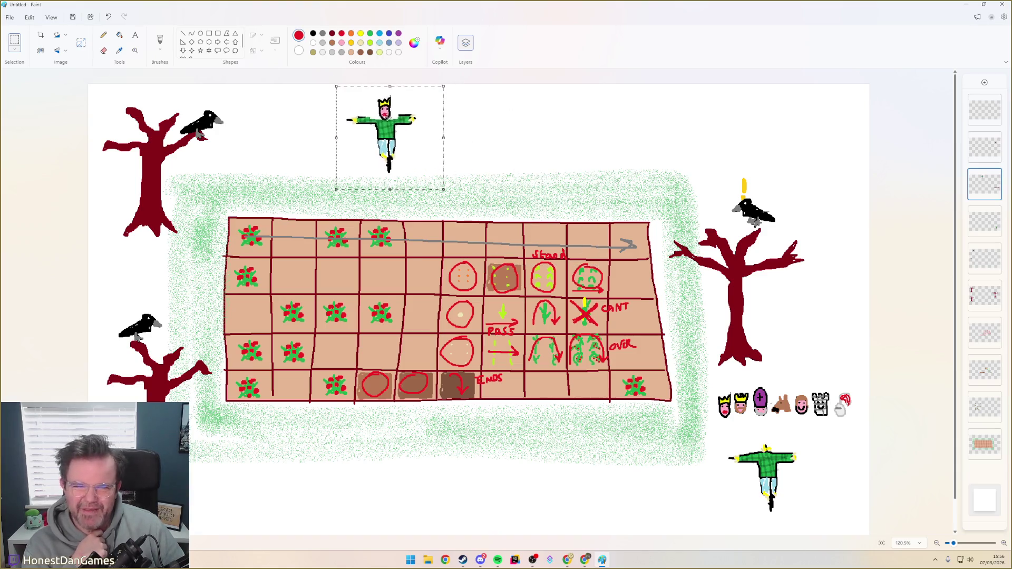
{"action": "left_click", "coordinate": [467, 156]}
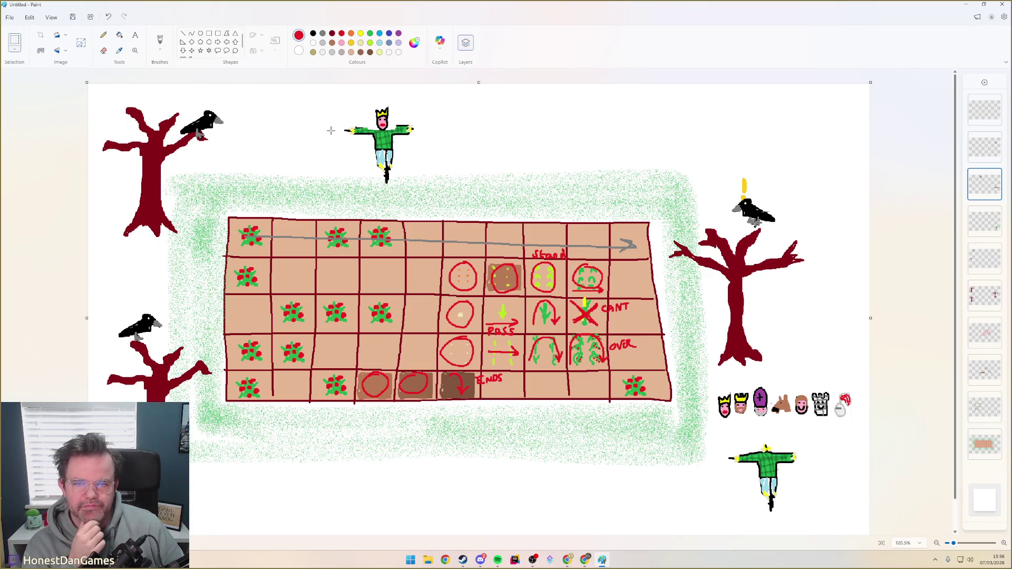
Move the scarecrow into the grid's second row and fix it in place
{"action": "left_click_drag", "start_coordinate": [343, 102], "coordinate": [420, 187]}
{"action": "left_click_drag", "start_coordinate": [382, 146], "coordinate": [418, 285]}
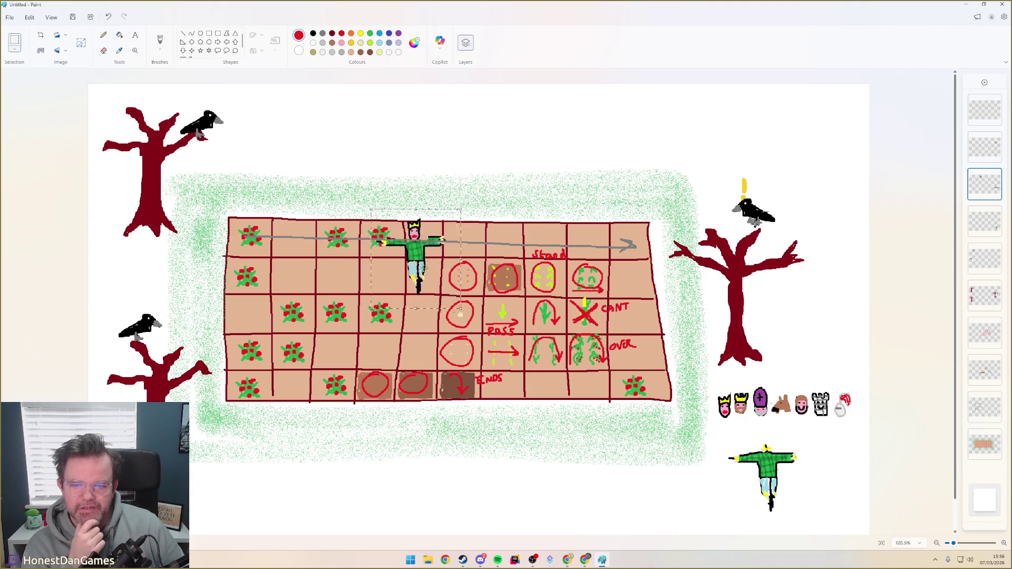
{"action": "left_click", "coordinate": [465, 153]}
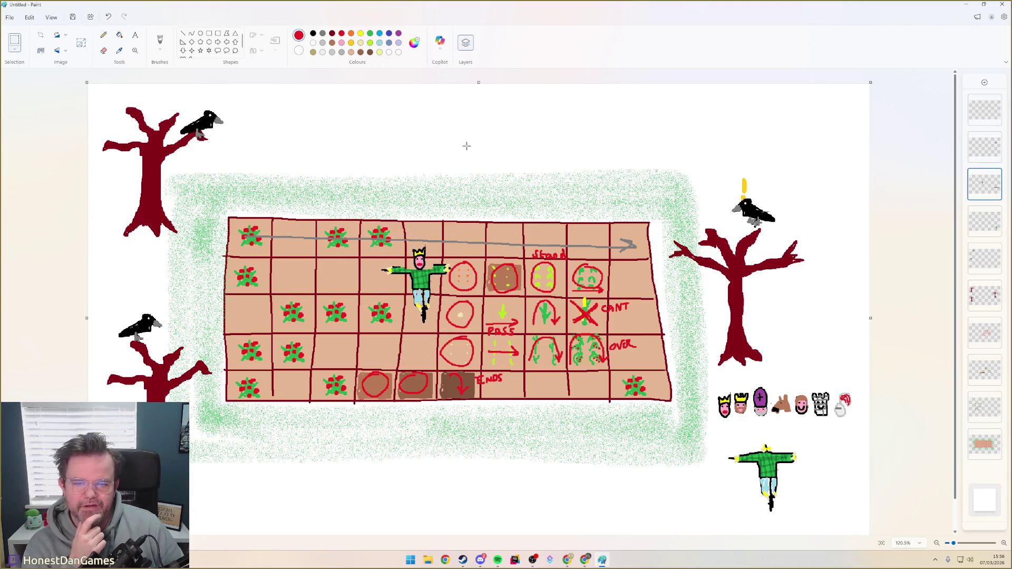
Snip the whole farm board picture with Win+Shift+S and switch back to Chrome
{"action": "key", "text": "super+shift+s"}
{"action": "left_click_drag", "start_coordinate": [95, 96], "coordinate": [860, 521]}
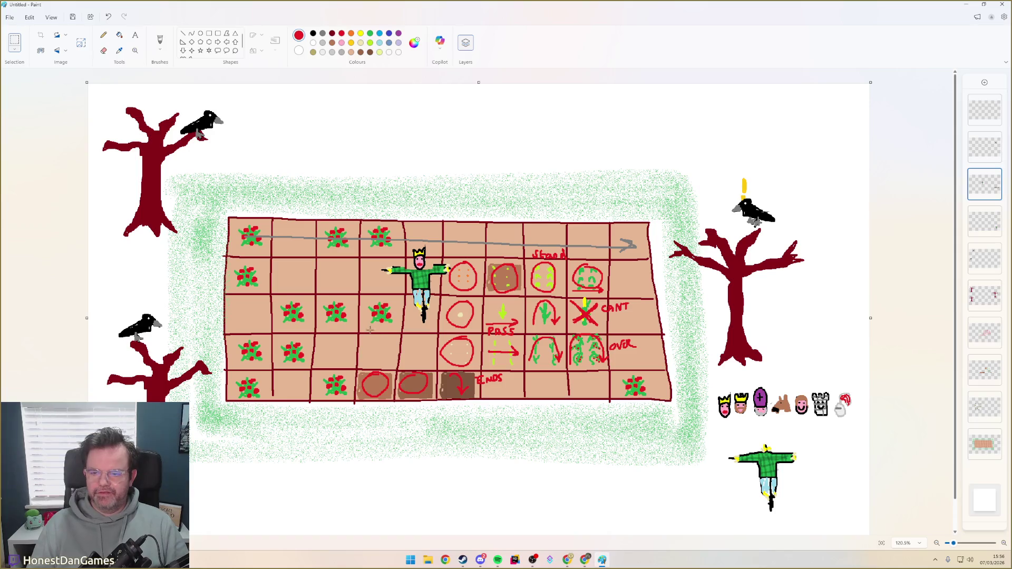
{"action": "key", "text": "alt+Tab"}
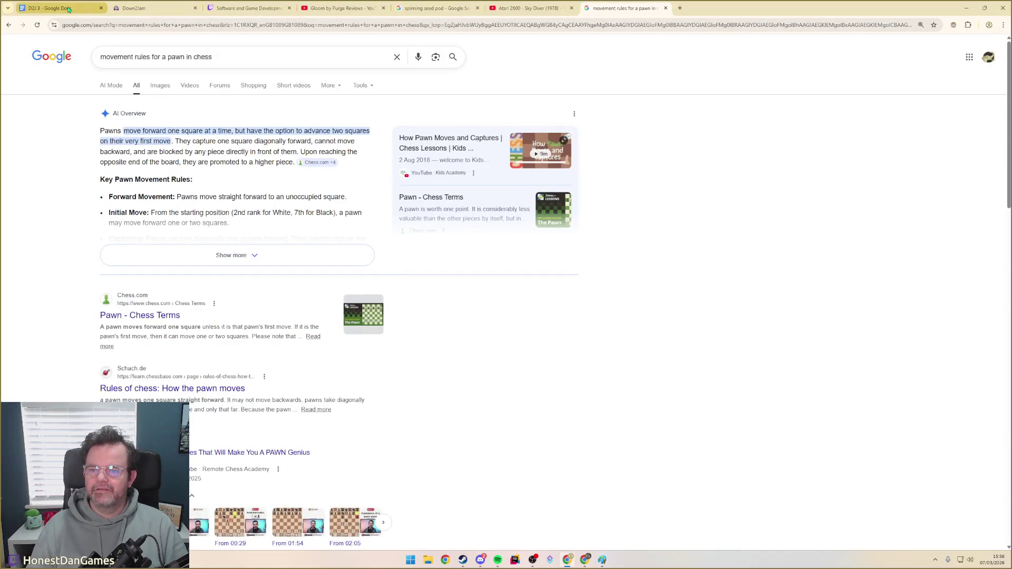
Paste the board picture on a new line under the Scarecrow Chess description
{"action": "left_click", "coordinate": [85, 7]}
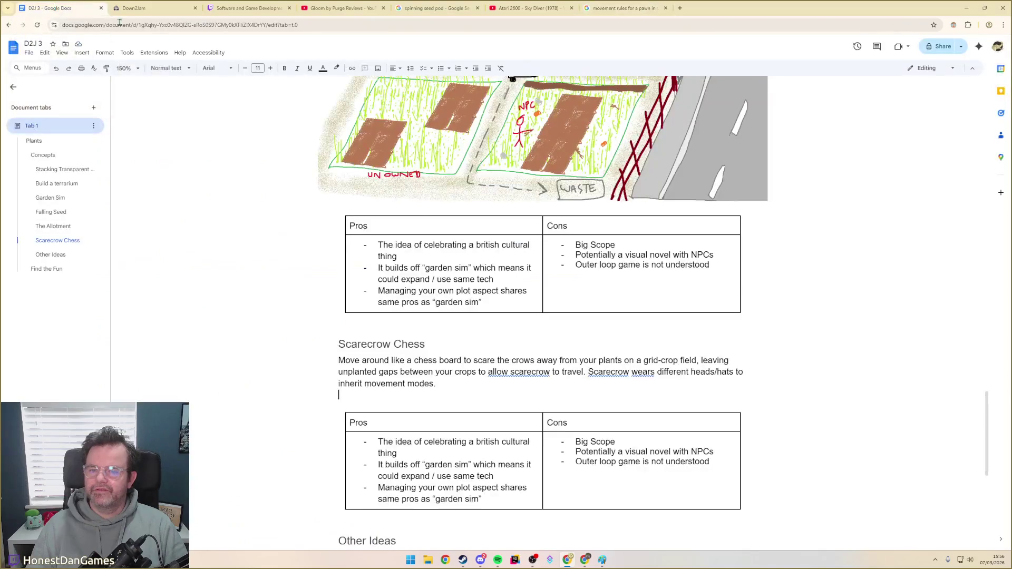
{"action": "key", "text": "Return"}
{"action": "key", "text": "ctrl+v"}
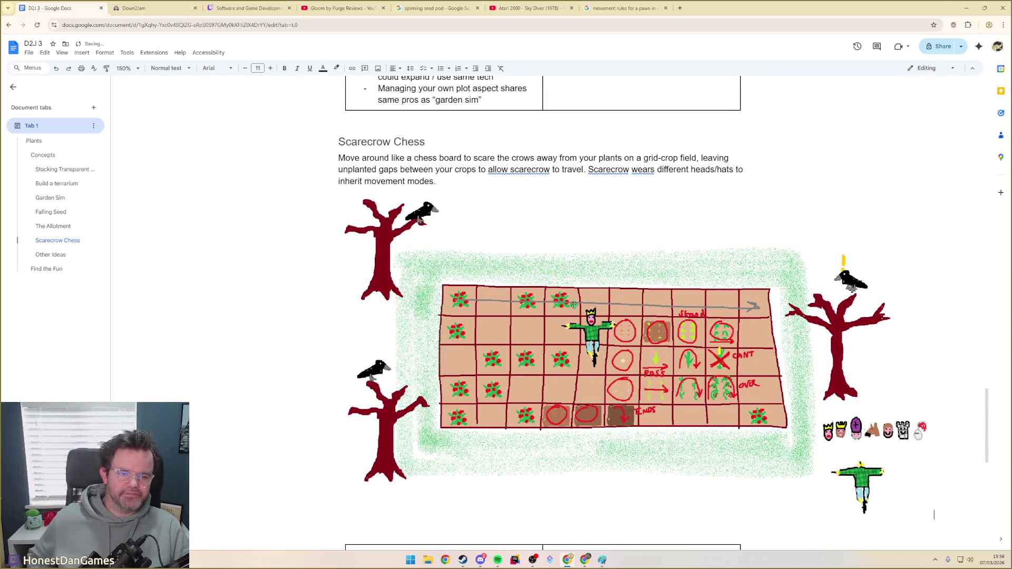
Shrink the board picture and centre it above the pros and cons table
{"action": "left_click", "coordinate": [926, 506]}
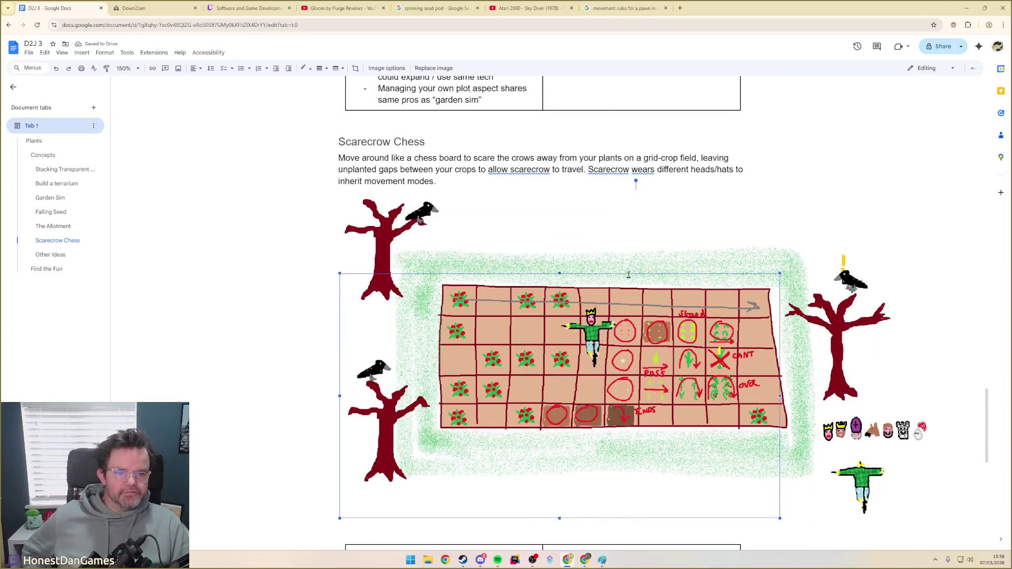
{"action": "left_click_drag", "start_coordinate": [932, 189], "coordinate": [723, 190]}
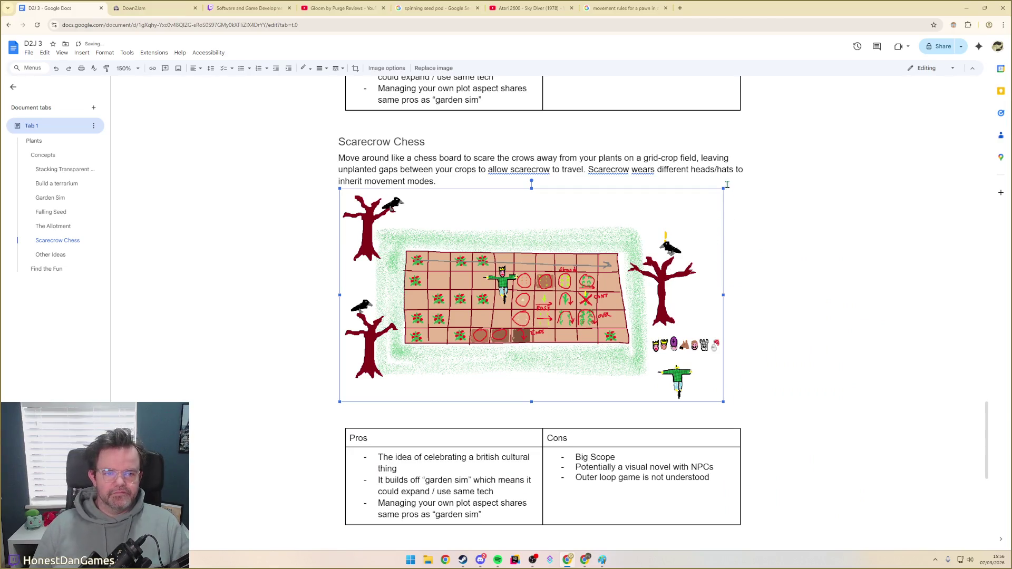
{"action": "left_click", "coordinate": [193, 68]}
{"action": "left_click", "coordinate": [209, 85]}
{"action": "left_click", "coordinate": [794, 229]}
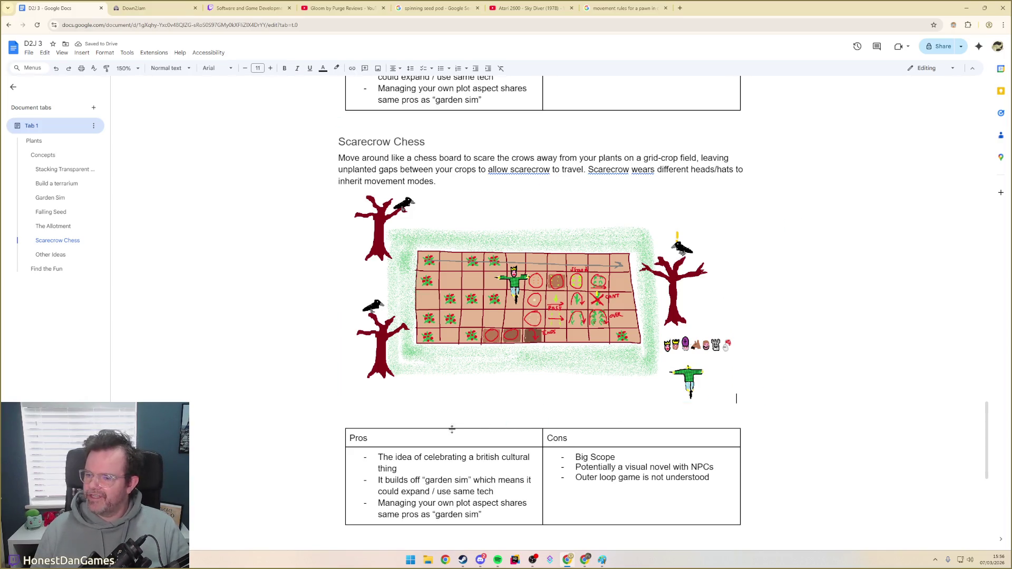
Add Pros bullets for the funny head-changing idea and reword Low scope to Okay scope
{"action": "left_click_drag", "start_coordinate": [380, 457], "coordinate": [481, 511]}
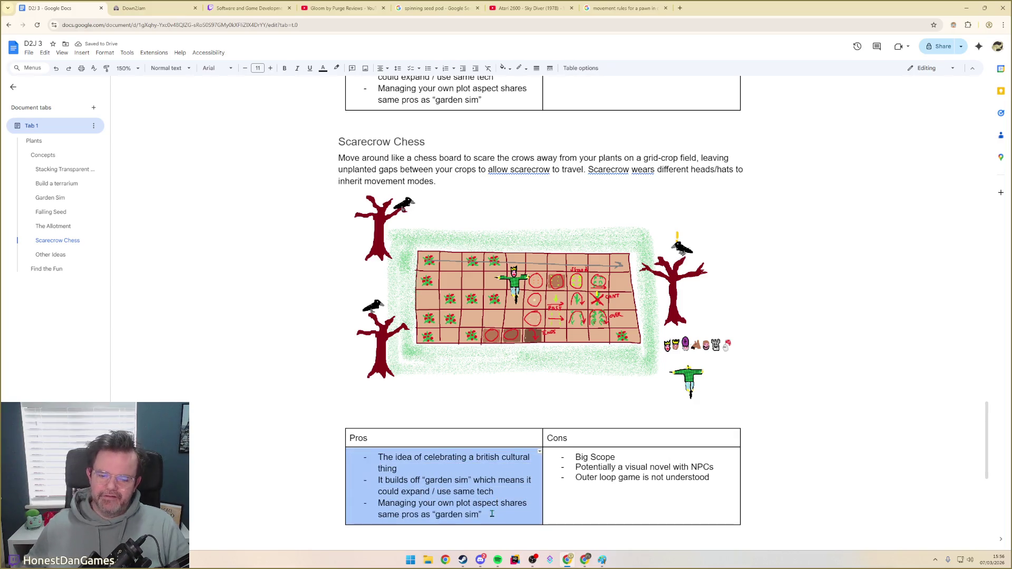
{"action": "type", "text": "Fam"}
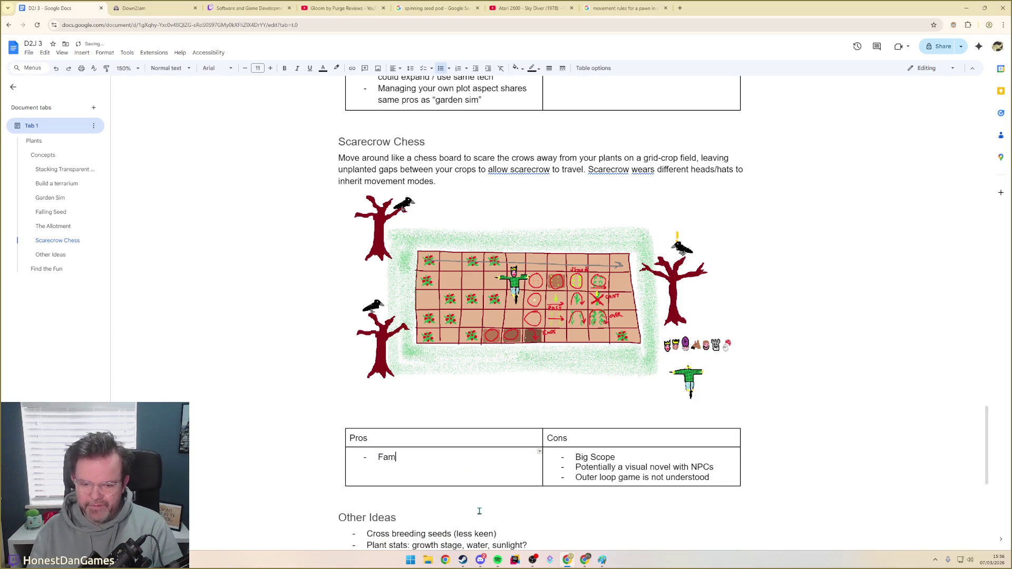
{"action": "type", "text": "iliar oncer"}
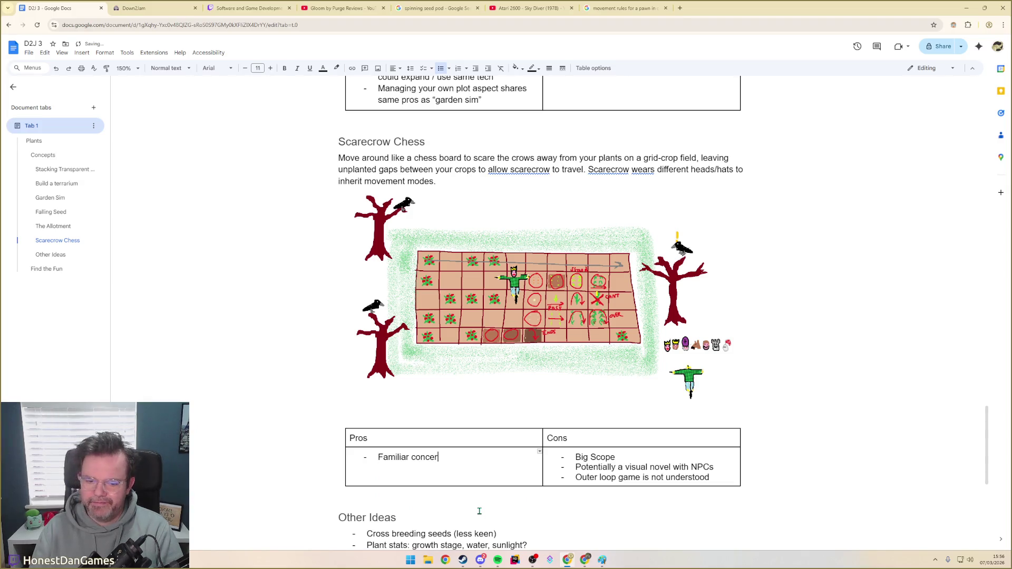
{"action": "type", "text": "chess blended well with the theme"}
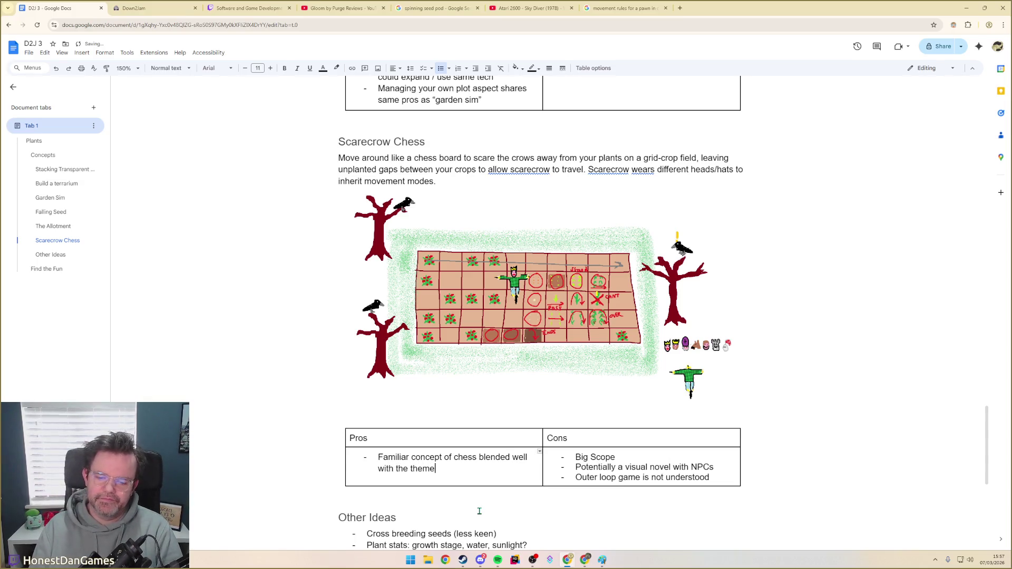
{"action": "key", "text": "Return"}
{"action": "type", "text": "Funny idea of c"}
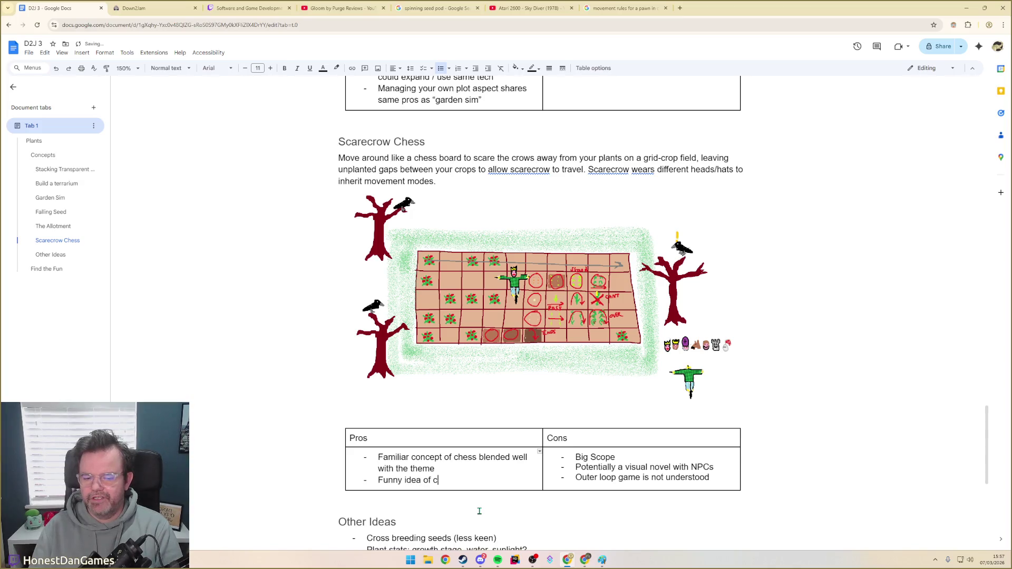
{"action": "type", "text": "hange "}
{"action": "type", "text": "g heads"}
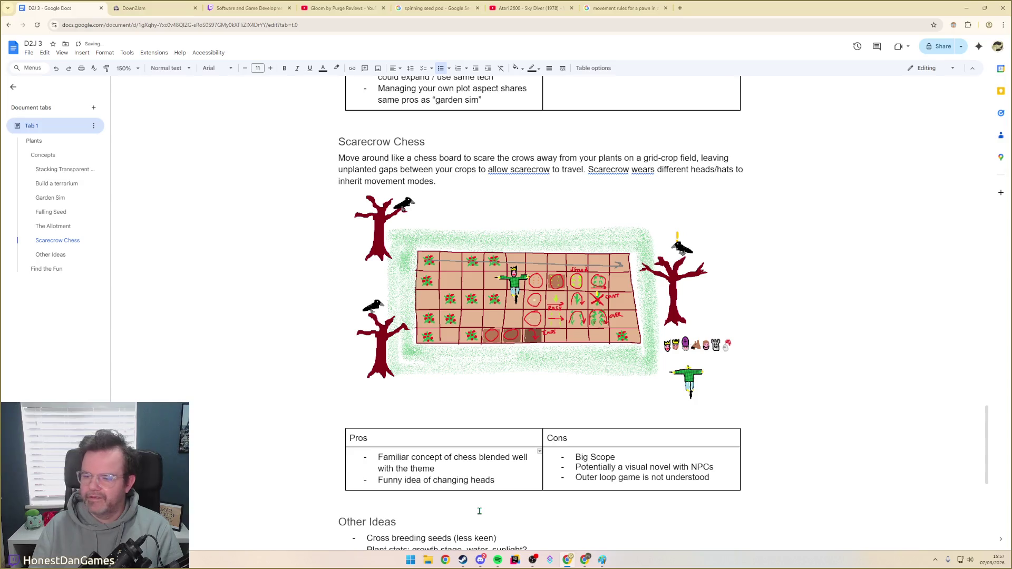
{"action": "key", "text": "Return"}
{"action": "type", "text": "Low scope"}
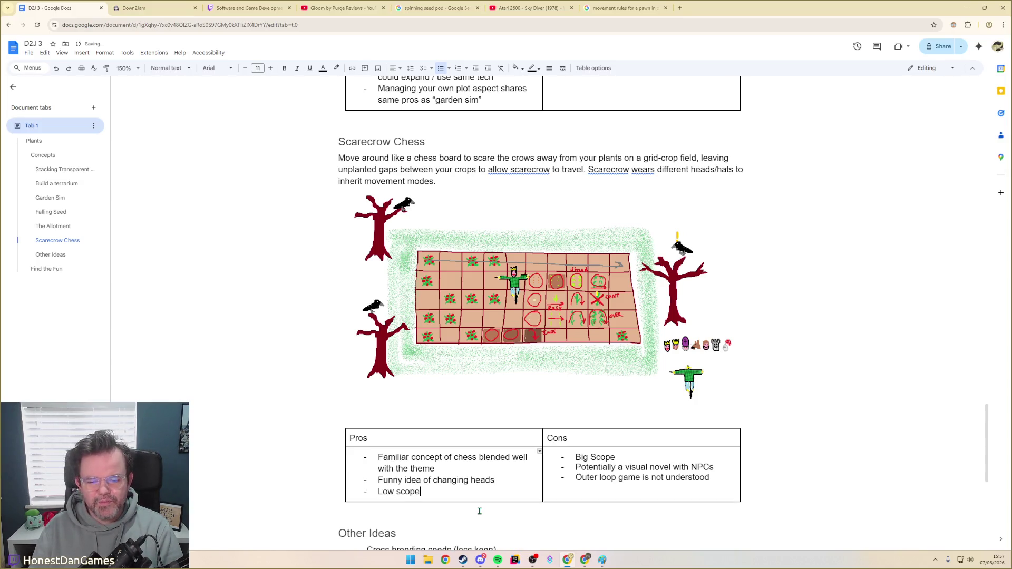
{"action": "key", "text": "ctrl+BackSpace"}
{"action": "key", "text": "ctrl+BackSpace"}
{"action": "type", "text": "Okay scope"}
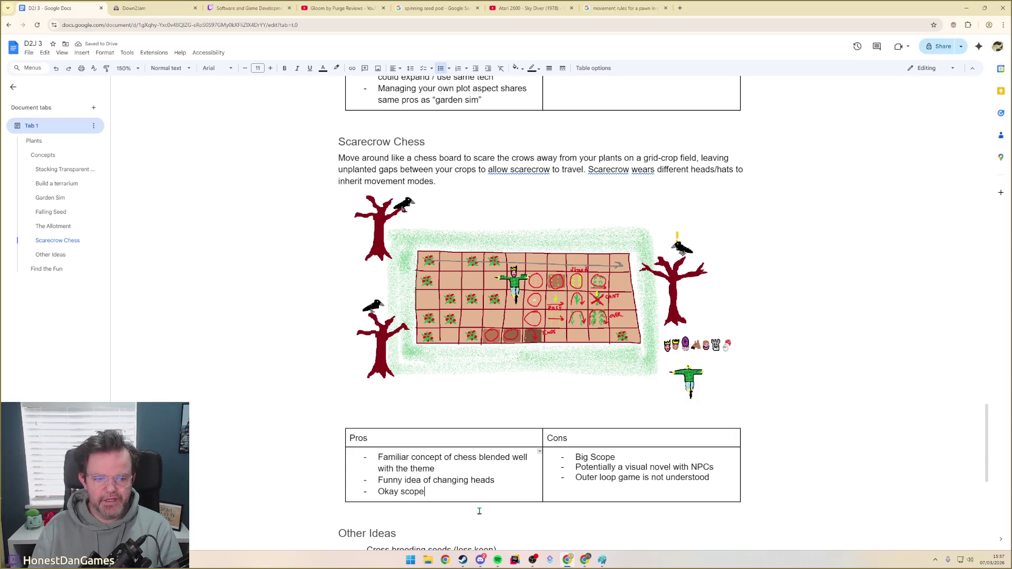
{"action": "mouse_move", "coordinate": [489, 491]}
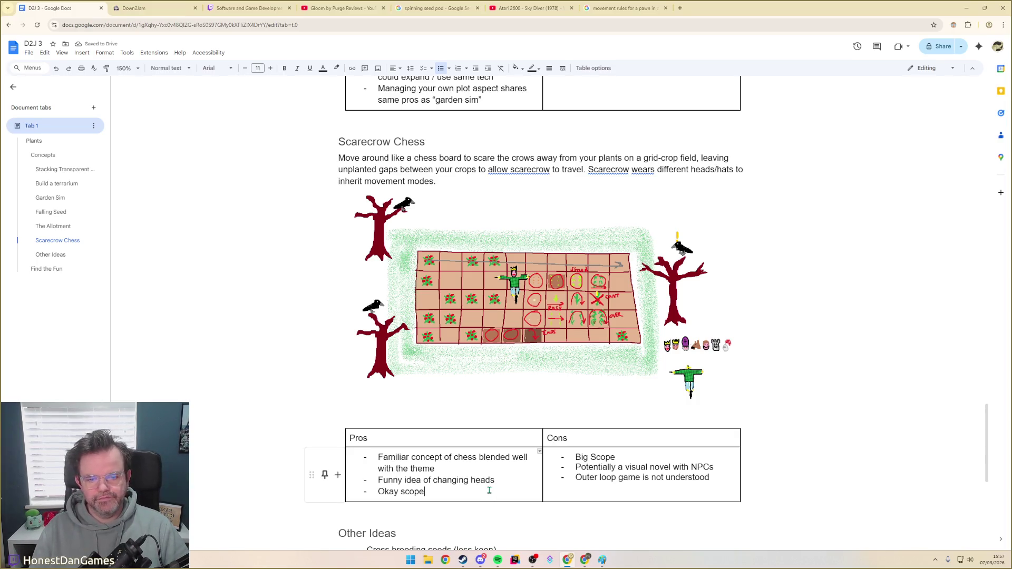
Add the clever chess-crop rules Pros bullet and move to the end of the Cons list
{"action": "mouse_move", "coordinate": [576, 458]}
{"action": "left_mouse_down"}
{"action": "mouse_move", "coordinate": [713, 478]}
{"action": "mouse_move", "coordinate": [592, 457]}
{"action": "left_mouse_up"}
{"action": "left_click", "coordinate": [712, 477]}
{"action": "key", "text": "ctrl+z"}
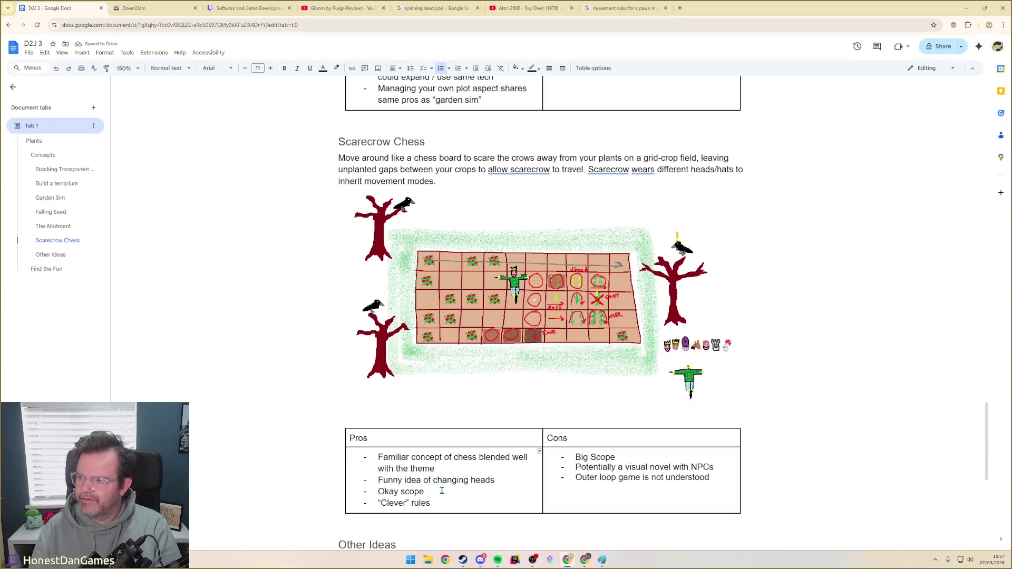
{"action": "type", "text": " i"}
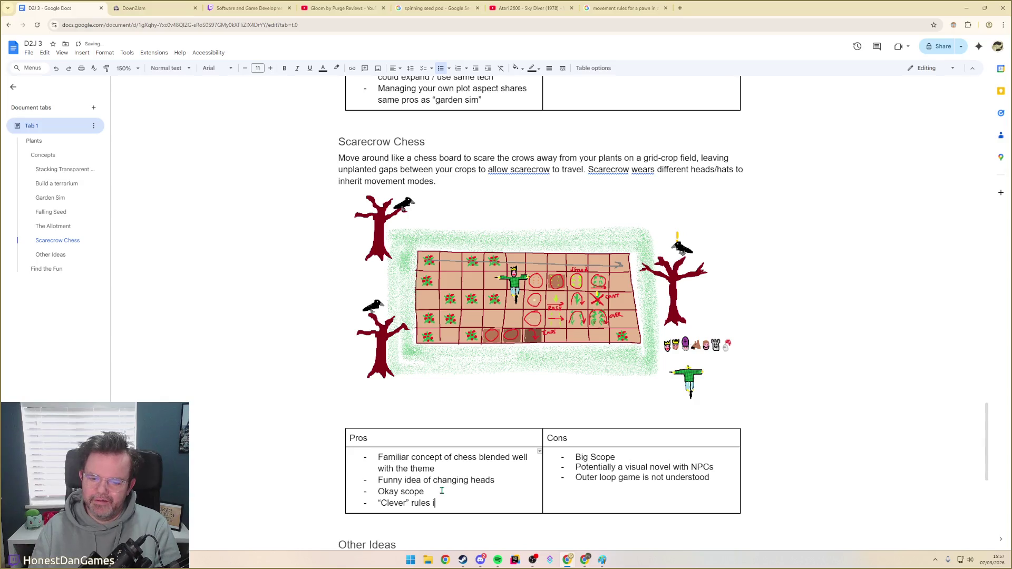
{"action": "type", "text": "ntre chess rules interact with crops"}
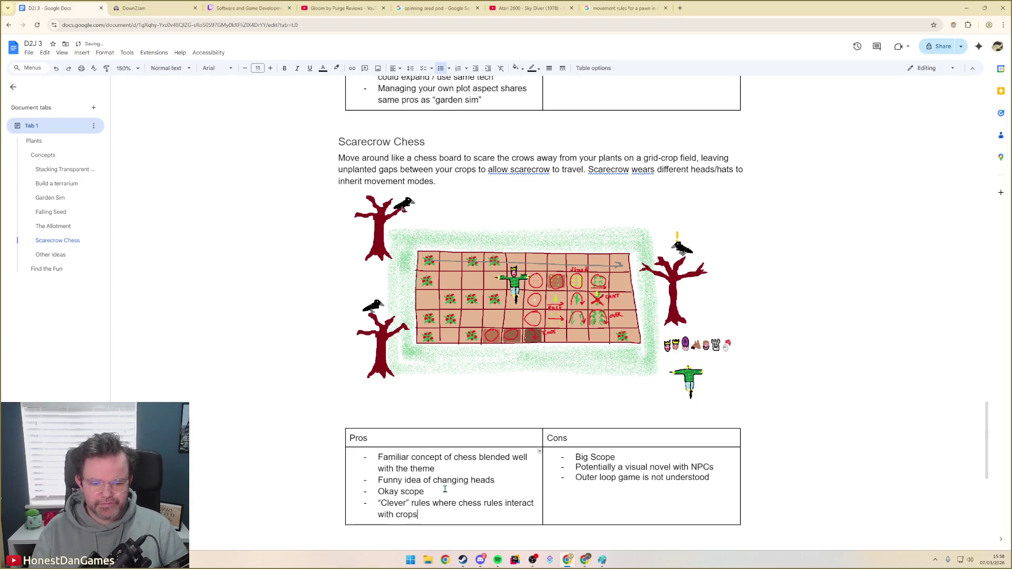
{"action": "left_click", "coordinate": [591, 478]}
{"action": "left_click", "coordinate": [717, 477]}
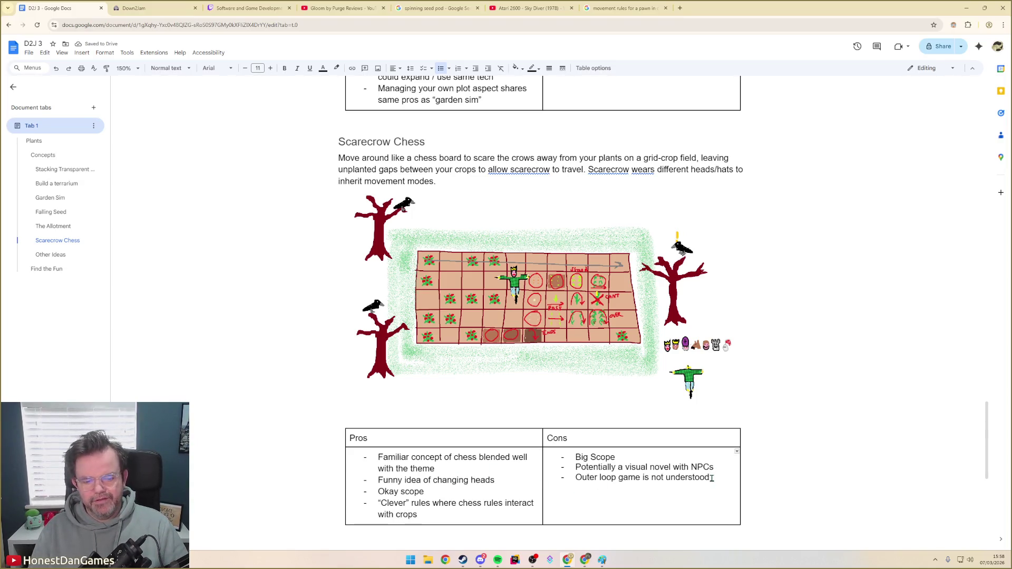
Delete the three old Cons bullets and write the game-loop concern
{"action": "left_click_drag", "start_coordinate": [575, 458], "coordinate": [713, 472]}
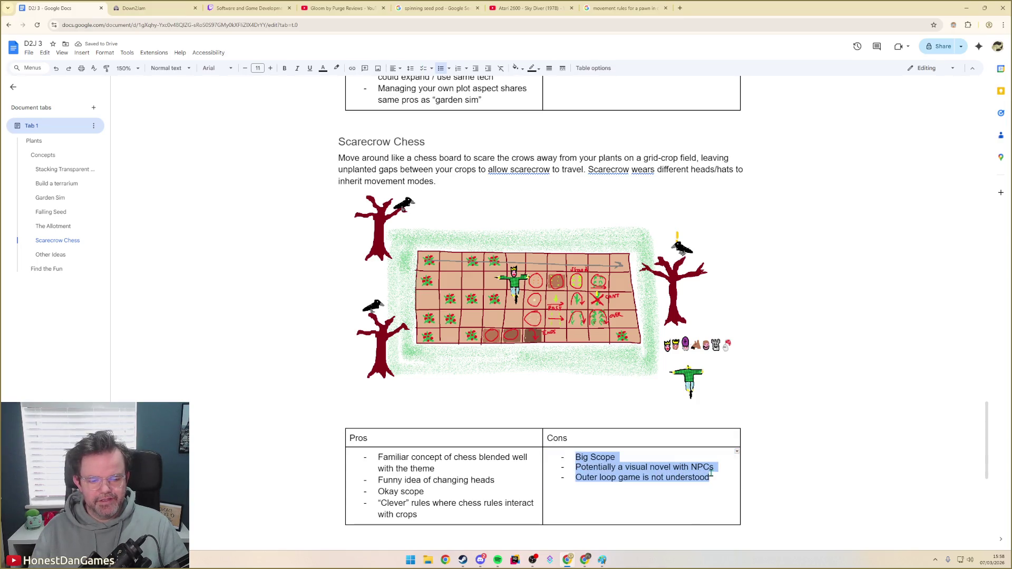
{"action": "key", "text": "BackSpace"}
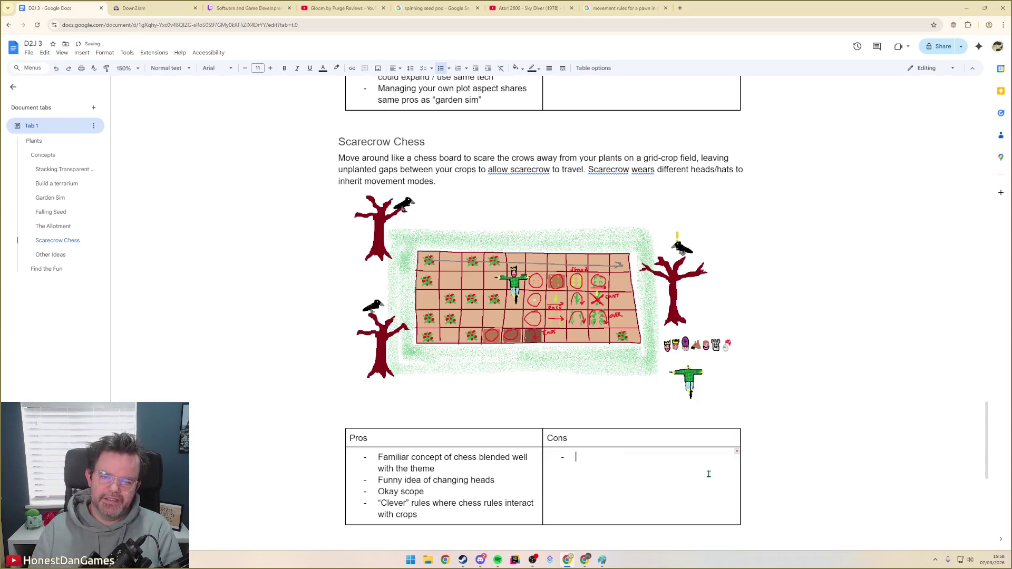
{"action": "type", "text": "What is the game"}
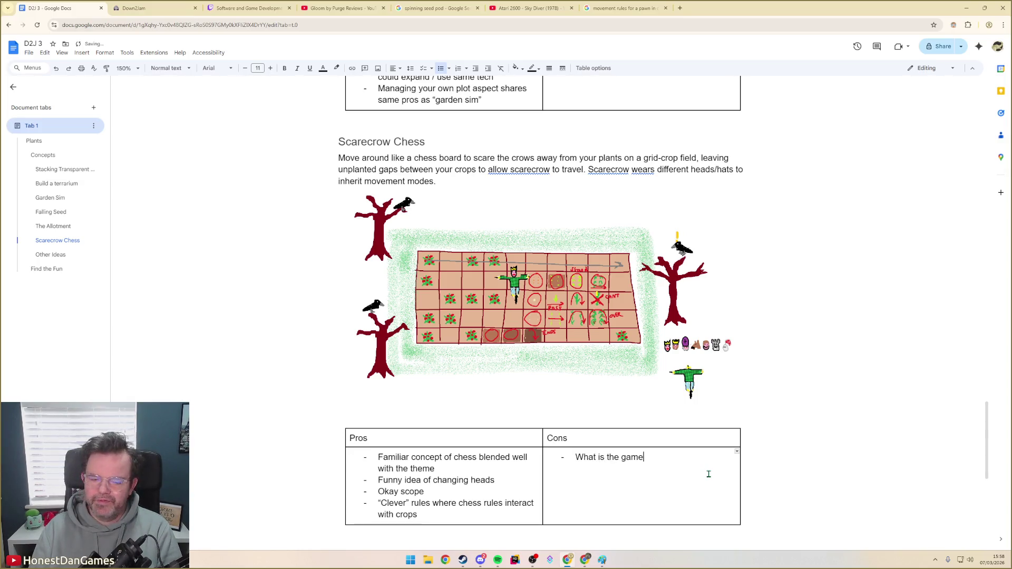
{"action": "type", "text": " loop?"}
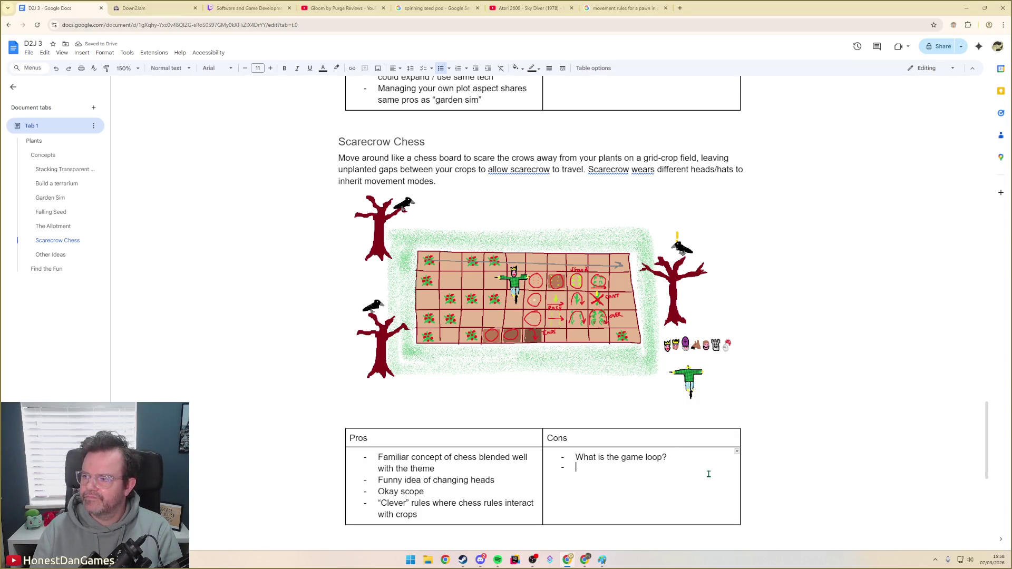
{"action": "type", "text": "Hard to"}
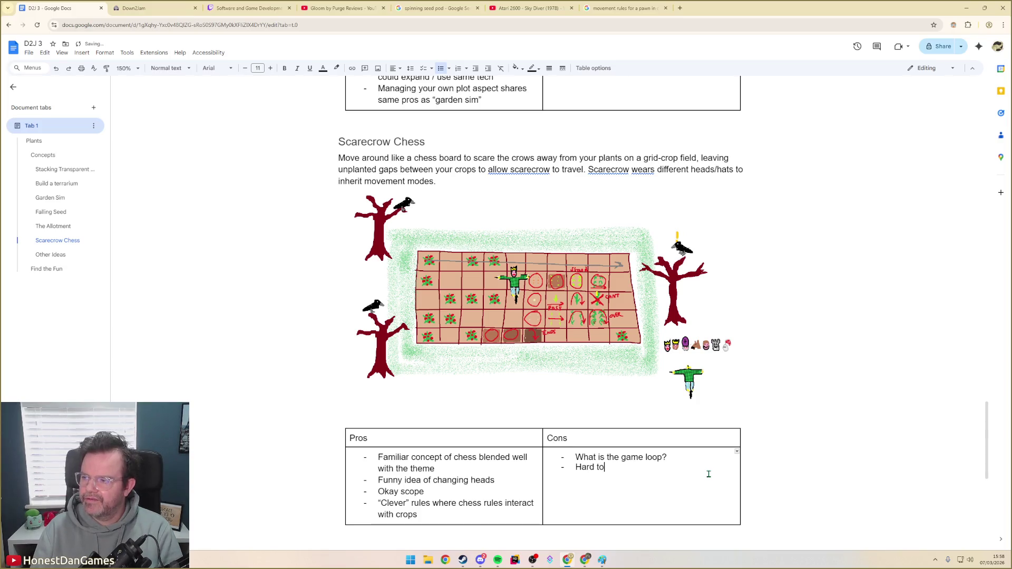
{"action": "type", "text": " fully imagine"}
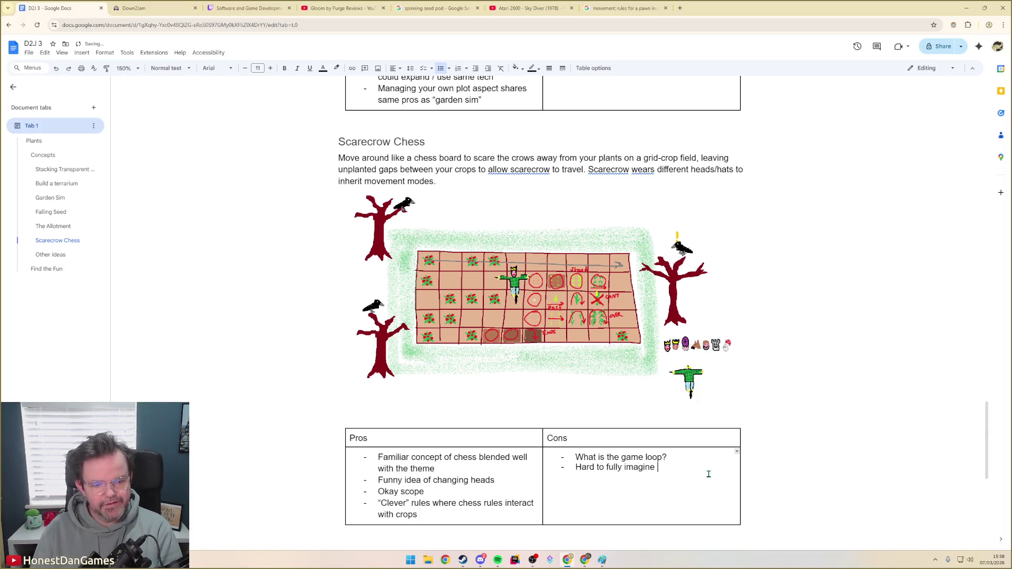
{"action": "key", "text": "BackSpace"}
{"action": "key", "text": "BackSpace"}
{"action": "key", "text": "BackSpace"}
{"action": "key", "text": "BackSpace"}
{"action": "key", "text": "BackSpace"}
{"action": "key", "text": "BackSpace"}
{"action": "key", "text": "BackSpace"}
{"action": "key", "text": "BackSpace"}
{"action": "key", "text": "BackSpace"}
{"action": "type", "text": "Decisions sound good"}
Reword the flat player decisions bullet and start the optimal strats bullet
{"action": "key", "text": "ctrl+BackSpace"}
{"action": "key", "text": "ctrl+BackSpace"}
{"action": "key", "text": "ctrl+BackSpace"}
{"action": "type", "text": "Player decision making sounds good on "}
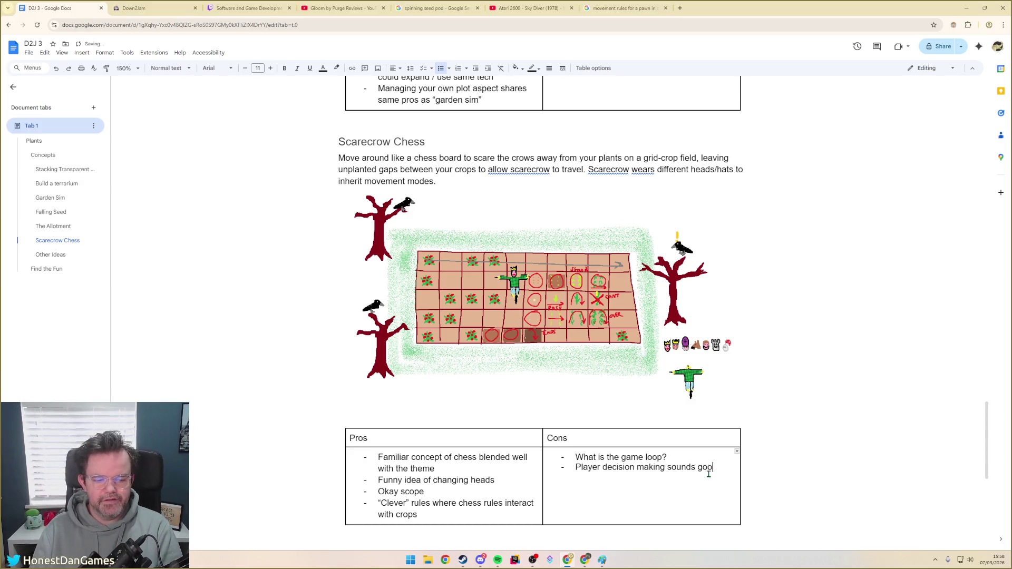
{"action": "type", "text": "paper, but hard to actuall"}
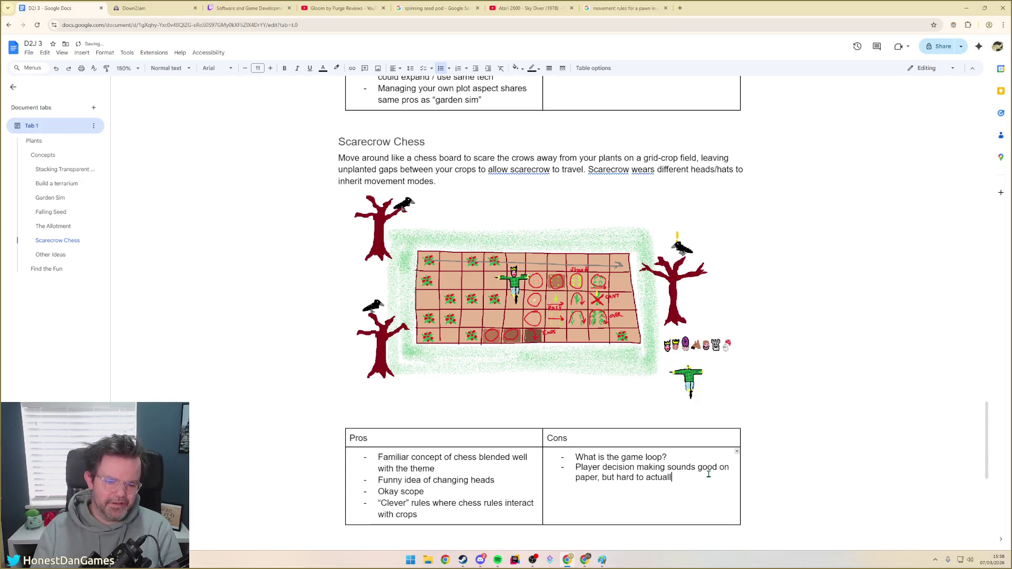
{"action": "key", "text": "ctrl+BackSpace"}
{"action": "key", "text": "ctrl+BackSpace"}
{"action": "type", "text": "uld "}
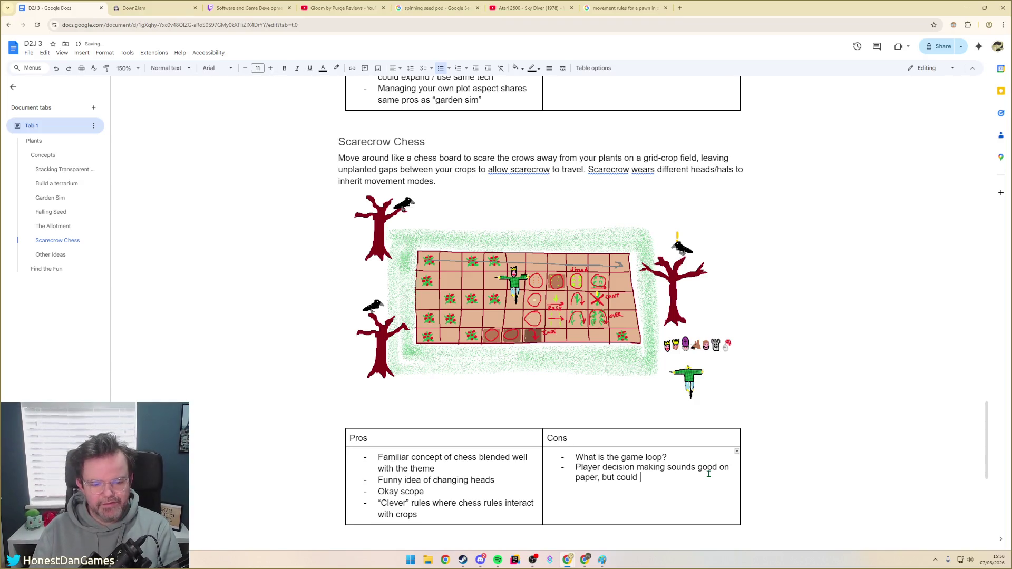
{"action": "type", "text": "fall really flat "}
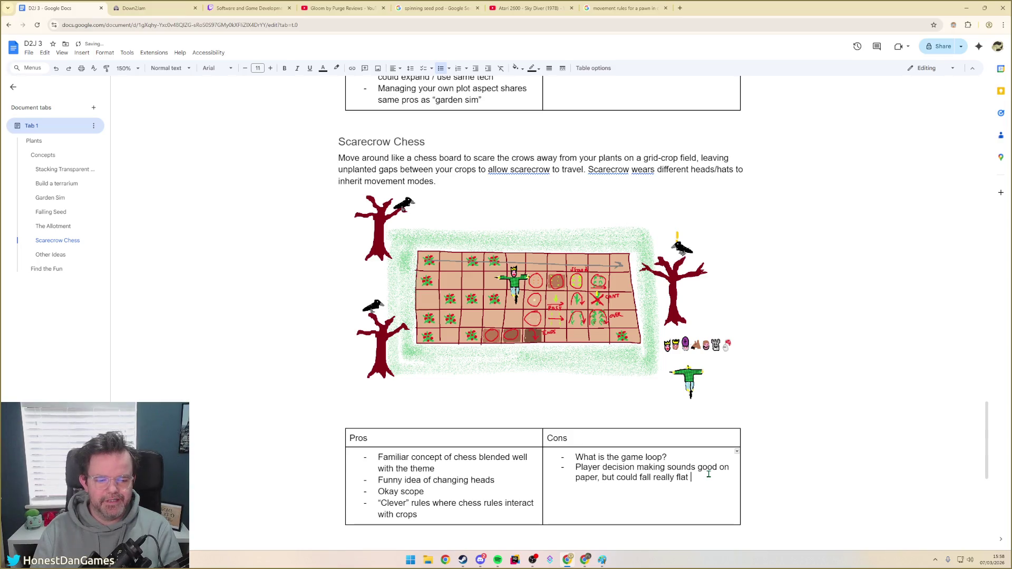
{"action": "type", "text": "in reality."}
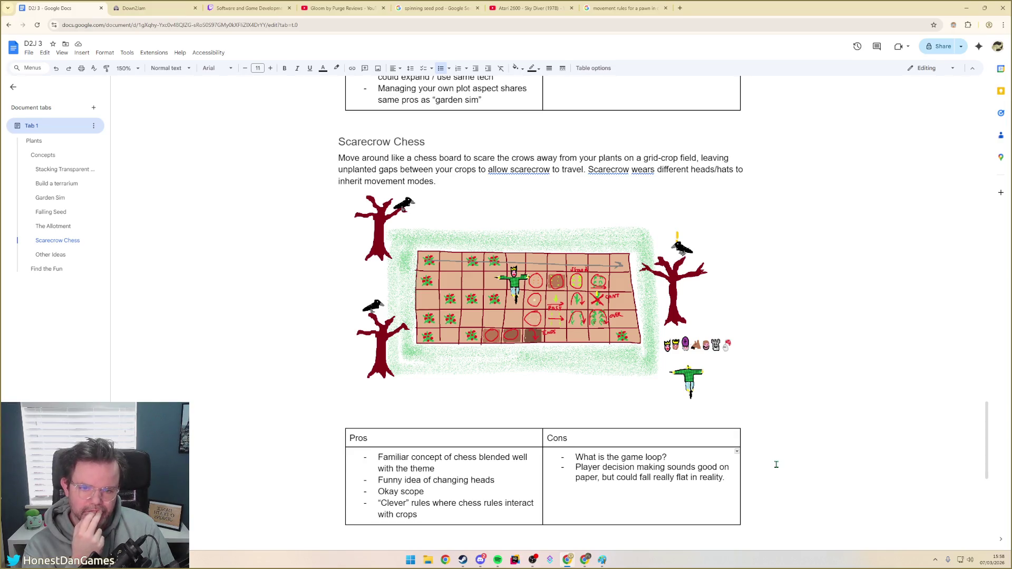
{"action": "key", "text": "Return"}
{"action": "type", "text": "Could be some optimal str"}
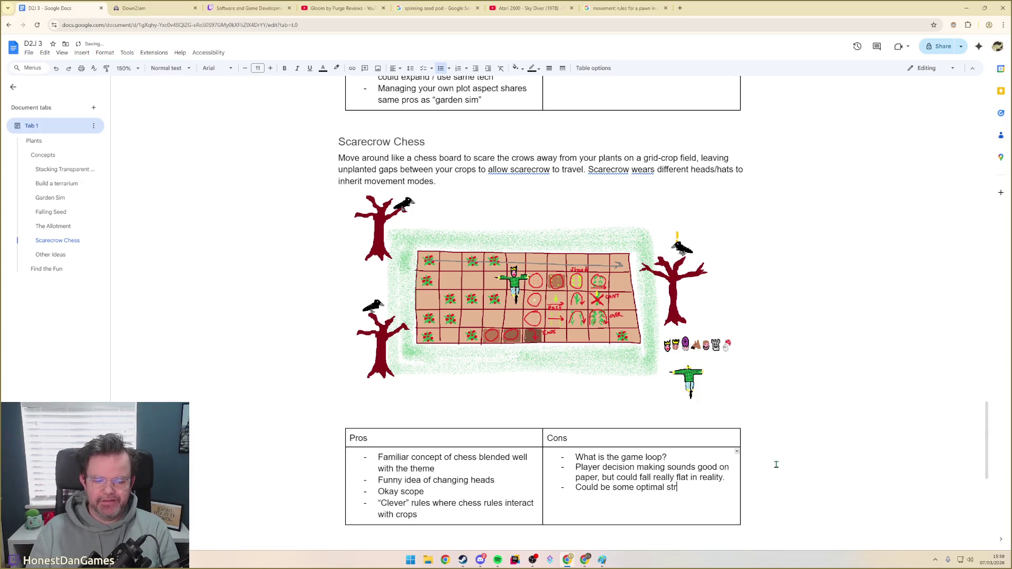
{"action": "type", "text": "ats - ne"}
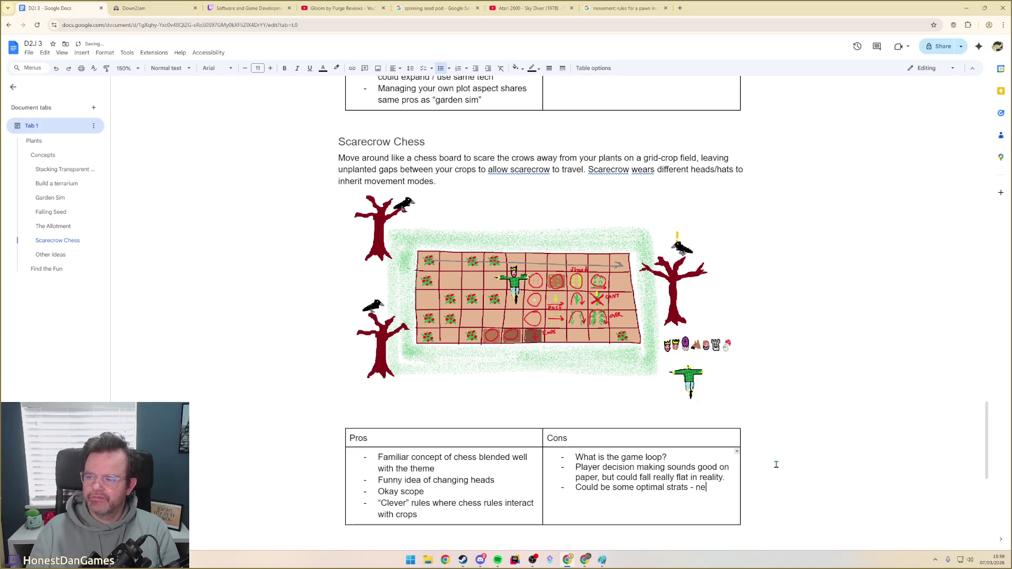
{"action": "type", "text": "sign"}
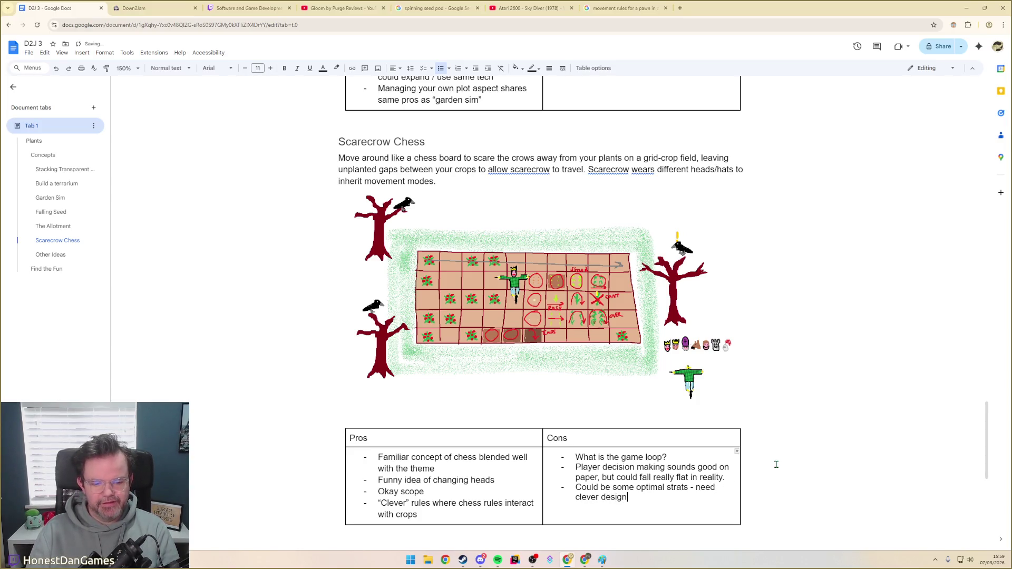
{"action": "type", "text": " rules to"}
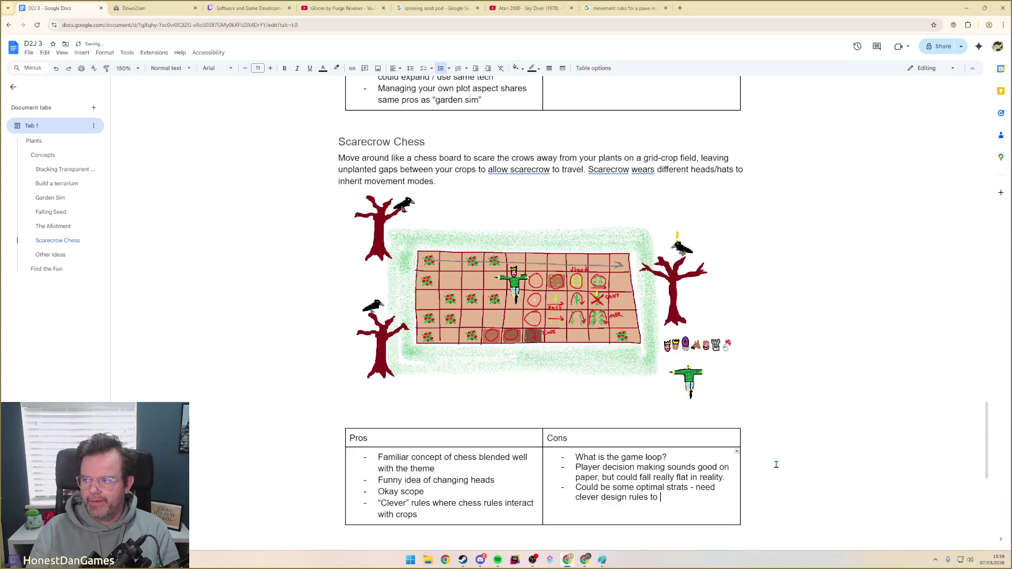
{"action": "type", "text": " avoid this"}
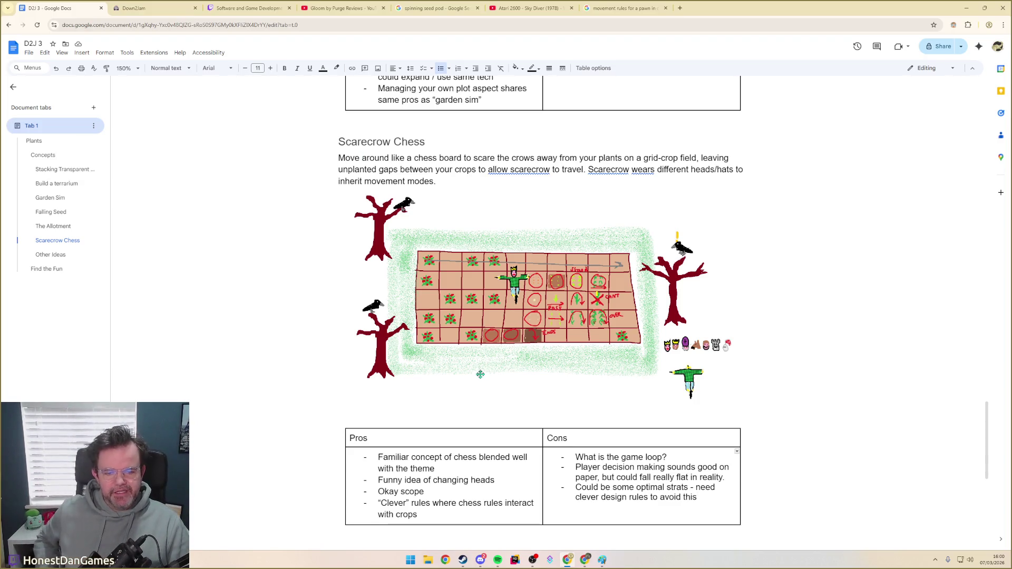
{"action": "scroll", "coordinate": [526, 422], "scroll_direction": "up", "scroll_amount": 5}
{"action": "scroll", "coordinate": [522, 421], "scroll_direction": "up", "scroll_amount": 3}
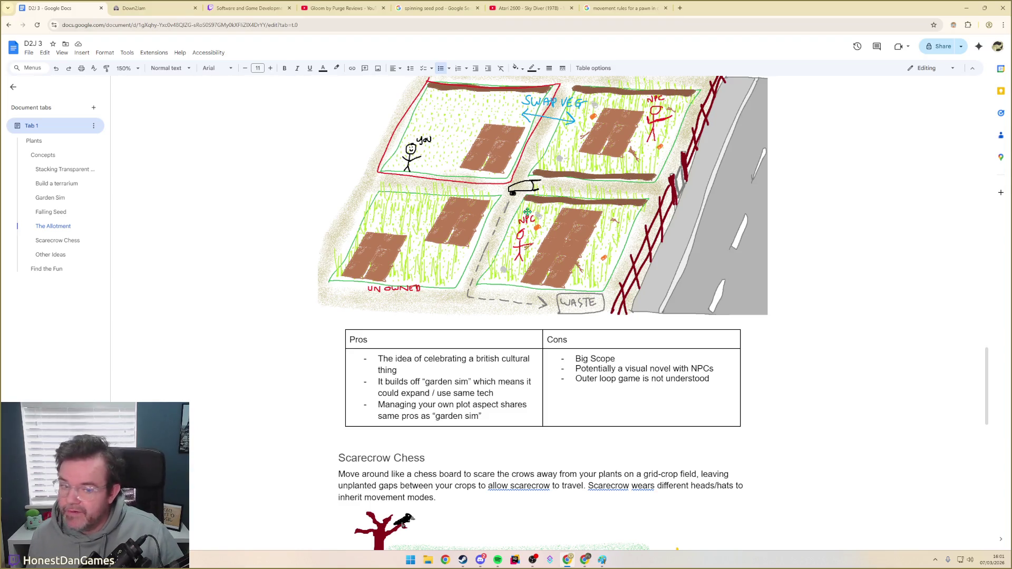
{"action": "scroll", "coordinate": [528, 213], "scroll_direction": "down", "scroll_amount": 2}
{"action": "scroll", "coordinate": [528, 212], "scroll_direction": "down", "scroll_amount": 3}
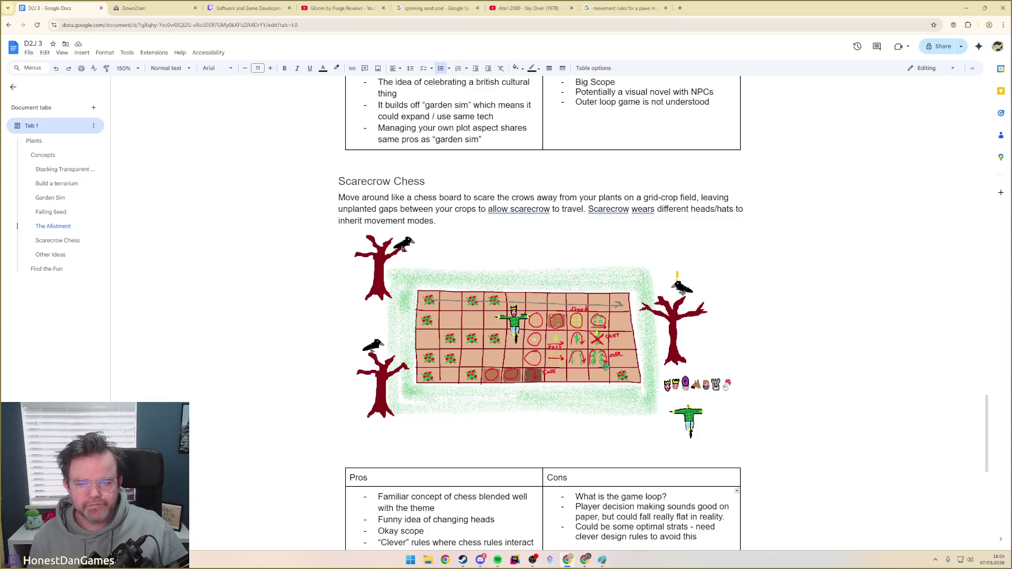
{"action": "scroll", "coordinate": [670, 341], "scroll_direction": "down", "scroll_amount": 3}
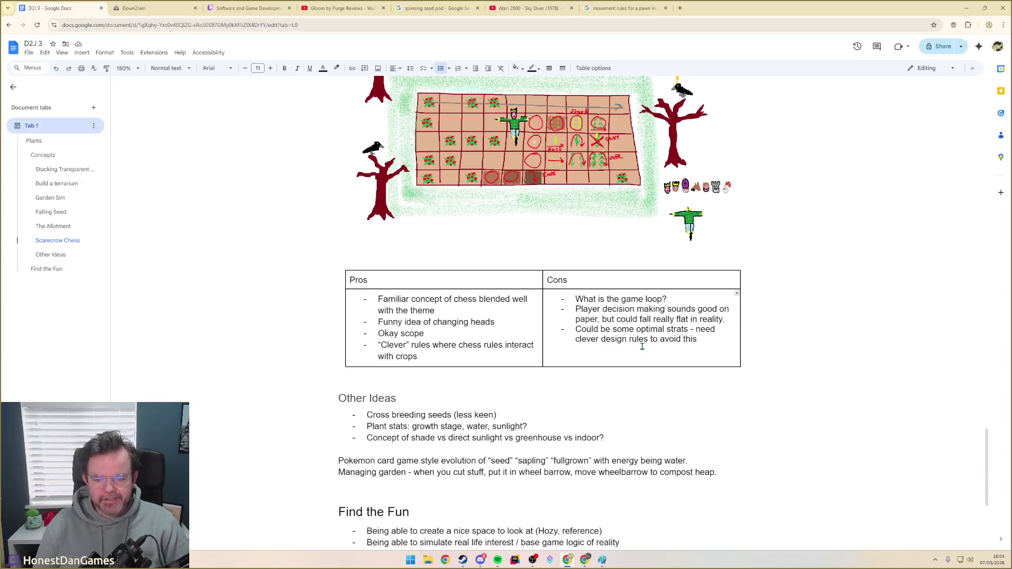
{"action": "scroll", "coordinate": [670, 341], "scroll_direction": "down", "scroll_amount": 3}
{"action": "scroll", "coordinate": [647, 343], "scroll_direction": "up", "scroll_amount": 1}
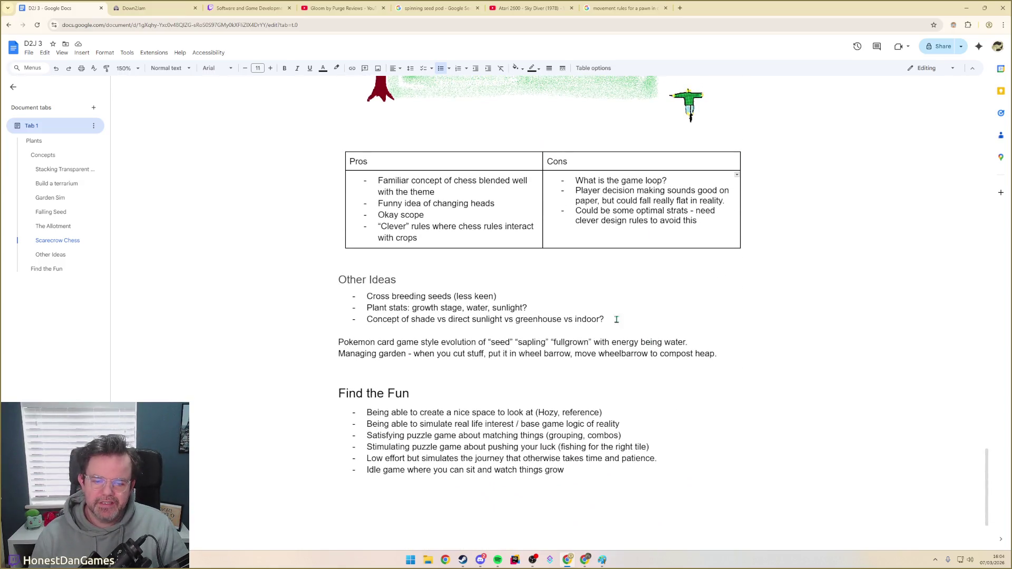
{"action": "left_click", "coordinate": [366, 295]}
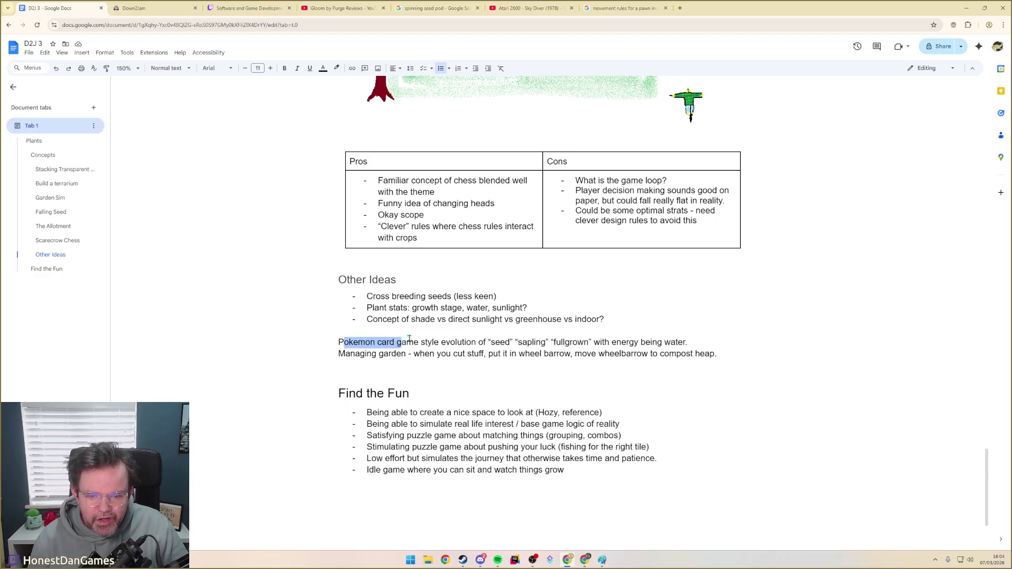
{"action": "left_click_drag", "start_coordinate": [343, 342], "coordinate": [653, 343]}
{"action": "left_click", "coordinate": [676, 342]}
{"action": "left_click_drag", "start_coordinate": [331, 354], "coordinate": [726, 354]}
{"action": "left_click", "coordinate": [726, 354]}
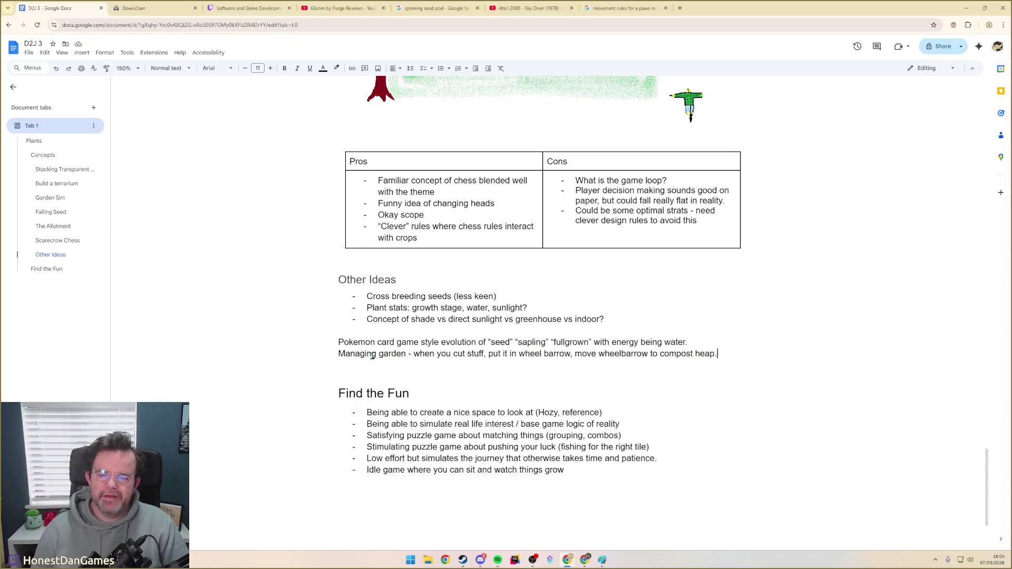
{"action": "left_click_drag", "start_coordinate": [414, 354], "coordinate": [732, 354]}
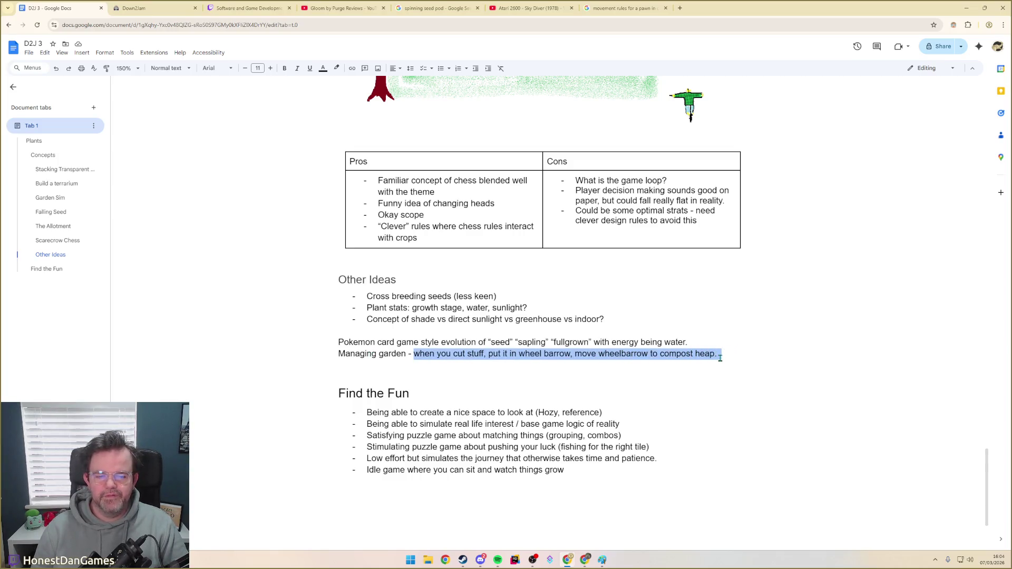
{"action": "scroll", "coordinate": [720, 358], "scroll_direction": "up", "scroll_amount": 1}
{"action": "scroll", "coordinate": [717, 356], "scroll_direction": "up", "scroll_amount": 3}
{"action": "scroll", "coordinate": [717, 355], "scroll_direction": "up", "scroll_amount": 5}
{"action": "scroll", "coordinate": [685, 346], "scroll_direction": "up", "scroll_amount": 5}
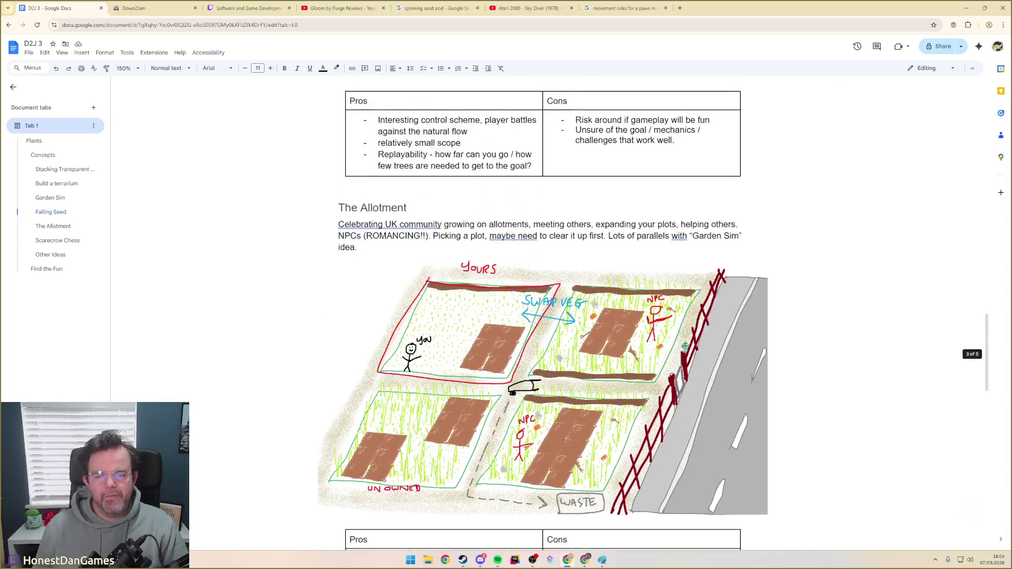
{"action": "scroll", "coordinate": [685, 345], "scroll_direction": "up", "scroll_amount": 3}
{"action": "scroll", "coordinate": [601, 317], "scroll_direction": "down", "scroll_amount": 2}
{"action": "scroll", "coordinate": [546, 293], "scroll_direction": "down", "scroll_amount": 1}
{"action": "scroll", "coordinate": [489, 270], "scroll_direction": "down", "scroll_amount": 2}
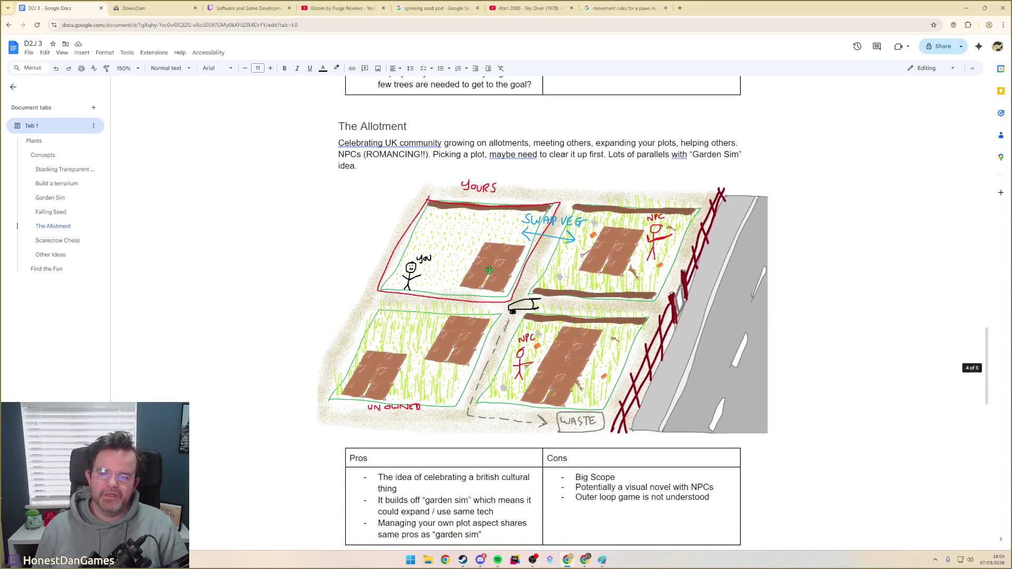
{"action": "scroll", "coordinate": [521, 345], "scroll_direction": "up", "scroll_amount": 3}
{"action": "scroll", "coordinate": [511, 348], "scroll_direction": "up", "scroll_amount": 5}
{"action": "scroll", "coordinate": [500, 346], "scroll_direction": "up", "scroll_amount": 3}
{"action": "scroll", "coordinate": [474, 333], "scroll_direction": "up", "scroll_amount": 1}
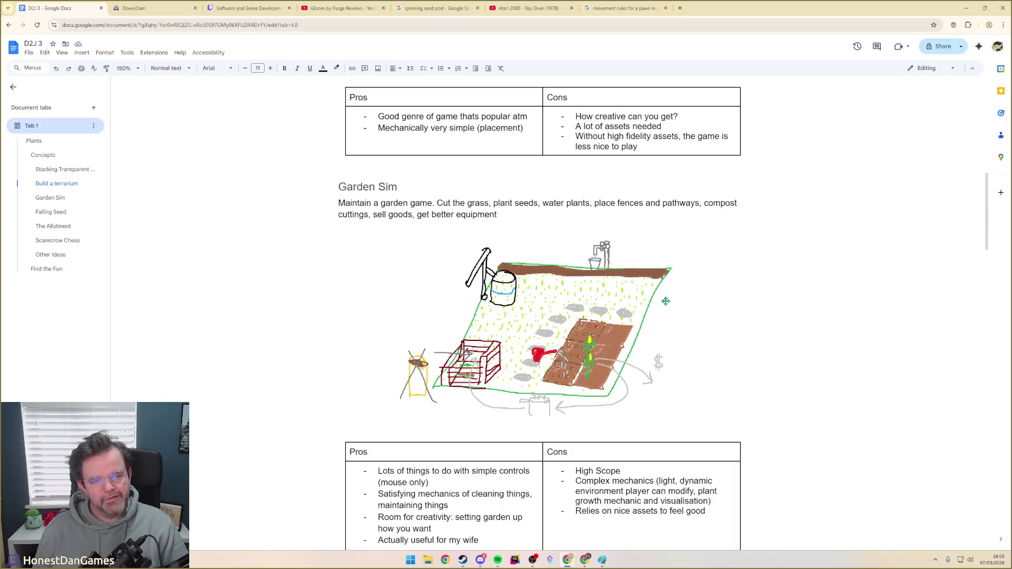
{"action": "scroll", "coordinate": [675, 332], "scroll_direction": "down", "scroll_amount": 5}
{"action": "scroll", "coordinate": [674, 338], "scroll_direction": "down", "scroll_amount": 5}
{"action": "scroll", "coordinate": [632, 340], "scroll_direction": "down", "scroll_amount": 5}
{"action": "scroll", "coordinate": [612, 341], "scroll_direction": "down", "scroll_amount": 3}
Delete the Managing garden line, leaving the Pokemon card game idea below Other Ideas
{"action": "left_click", "coordinate": [349, 235]}
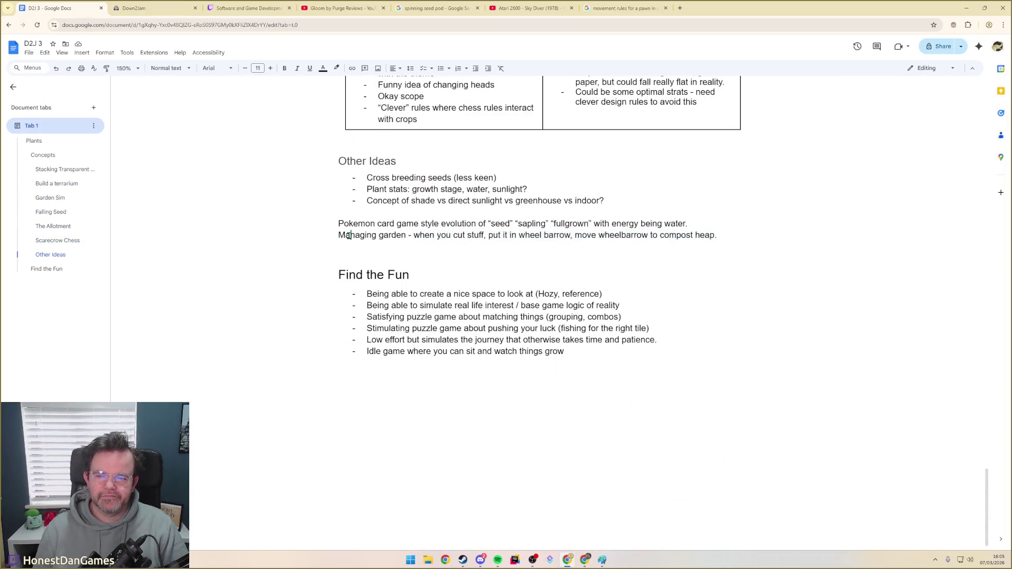
{"action": "left_click_drag", "start_coordinate": [723, 235], "coordinate": [316, 235]}
{"action": "key", "text": "BackSpace"}
{"action": "key", "text": "BackSpace"}
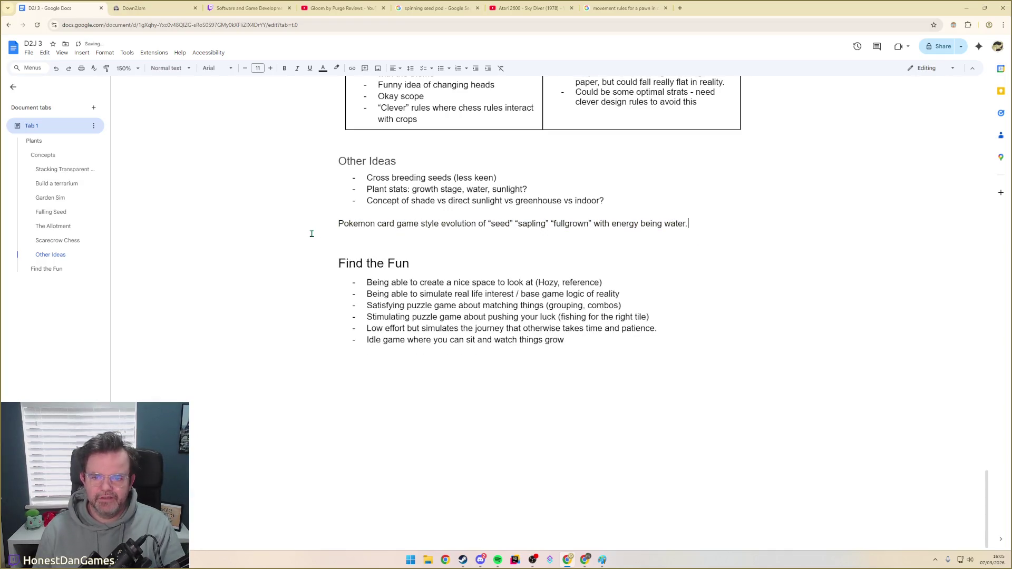
{"action": "left_click_drag", "start_coordinate": [337, 224], "coordinate": [495, 224]}
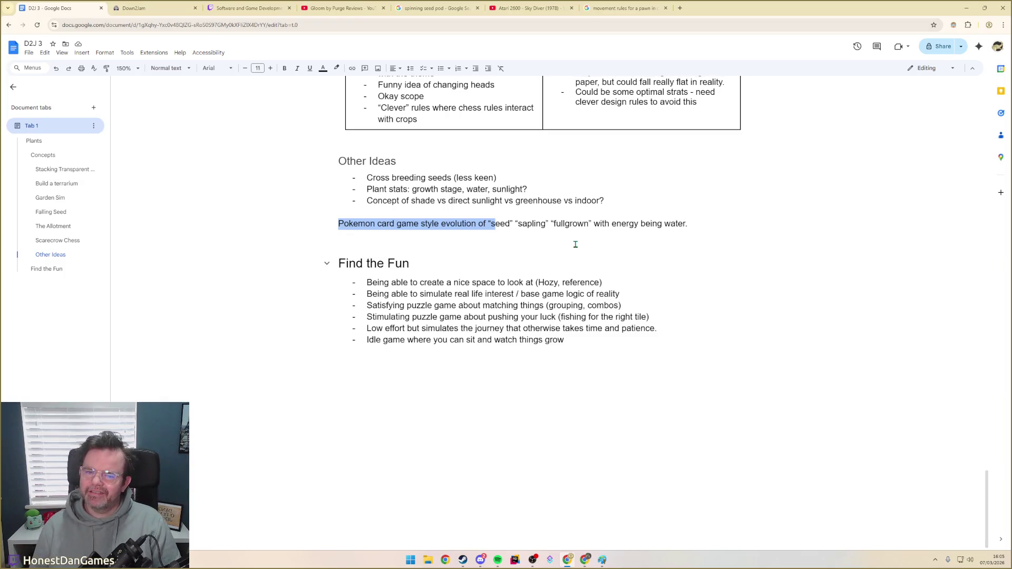
Cut the Pokemon card game sentence and open a line above Other Ideas
{"action": "key", "text": "Up"}
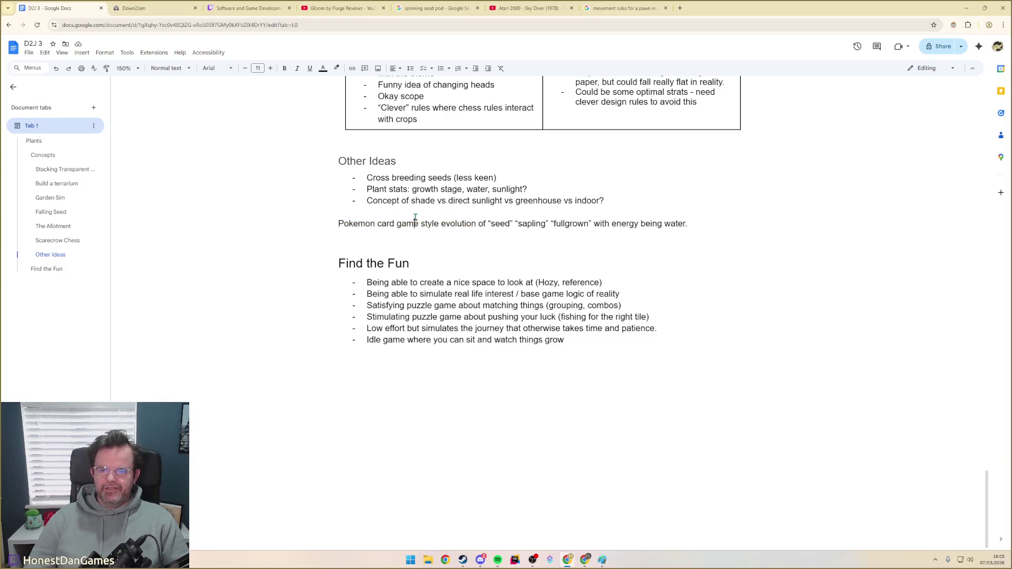
{"action": "left_click_drag", "start_coordinate": [697, 225], "coordinate": [334, 221]}
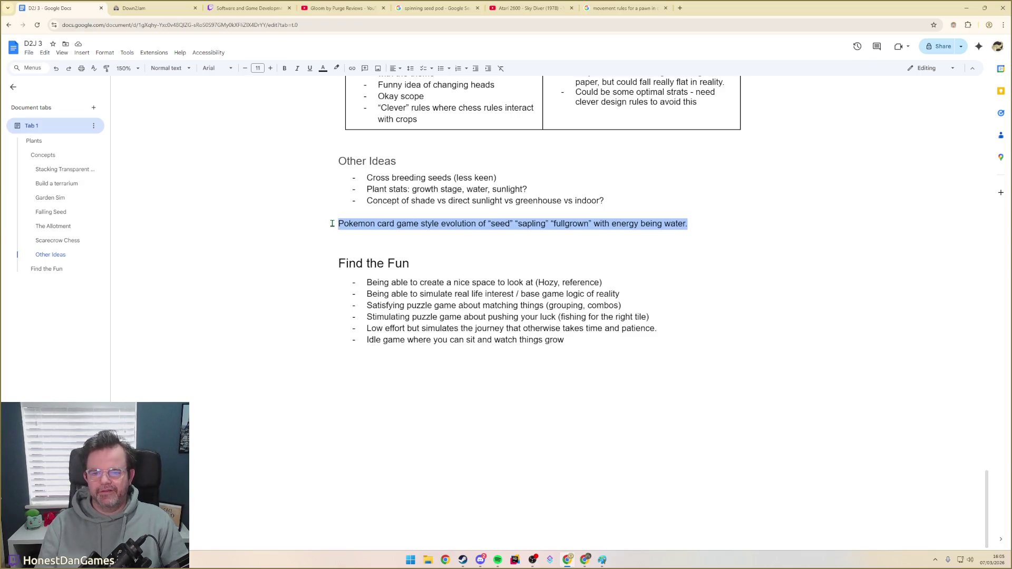
{"action": "key", "text": "Delete"}
{"action": "left_click", "coordinate": [393, 137]}
{"action": "key", "text": "Return"}
{"action": "type", "text": "P4"}
{"action": "key", "text": "BackSpace"}
{"action": "key", "text": "BackSpace"}
{"action": "type", "text": "#"}
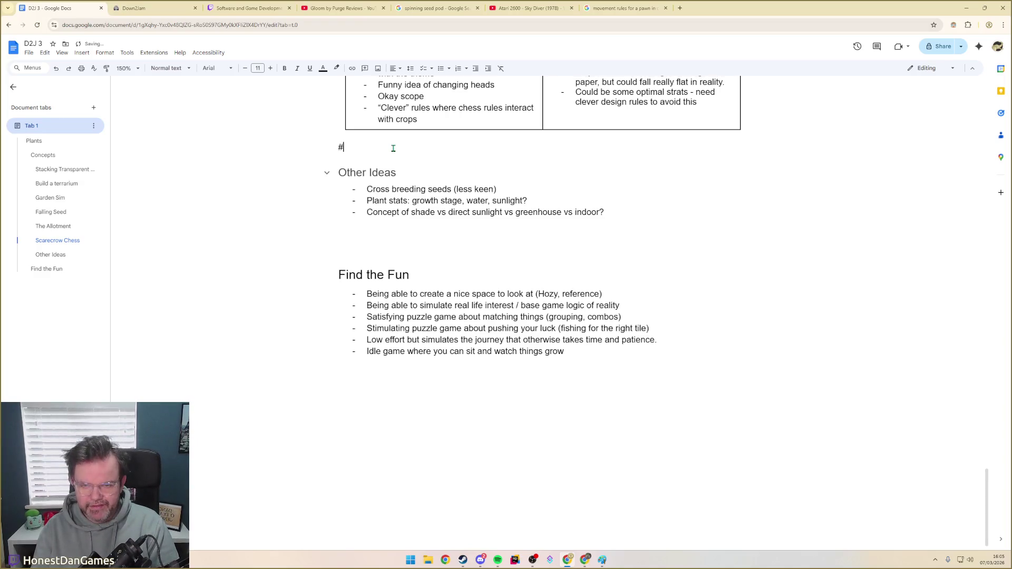
{"action": "type", "text": "Pok"}
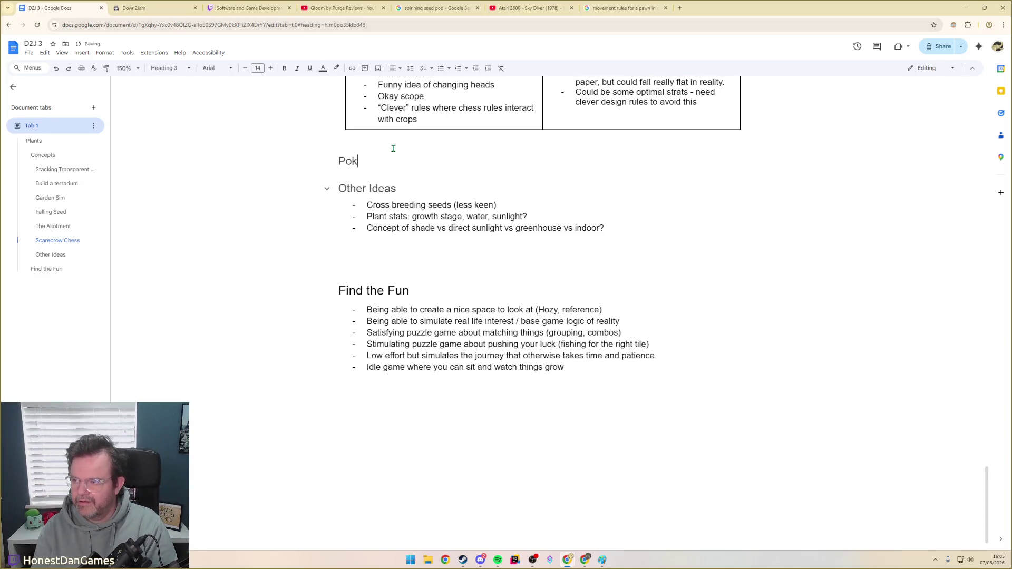
{"action": "type", "text": "eplants"}
Create the Pokeplants heading, paste the sentence under it, and select Ideas to rename
{"action": "key", "text": "Up"}
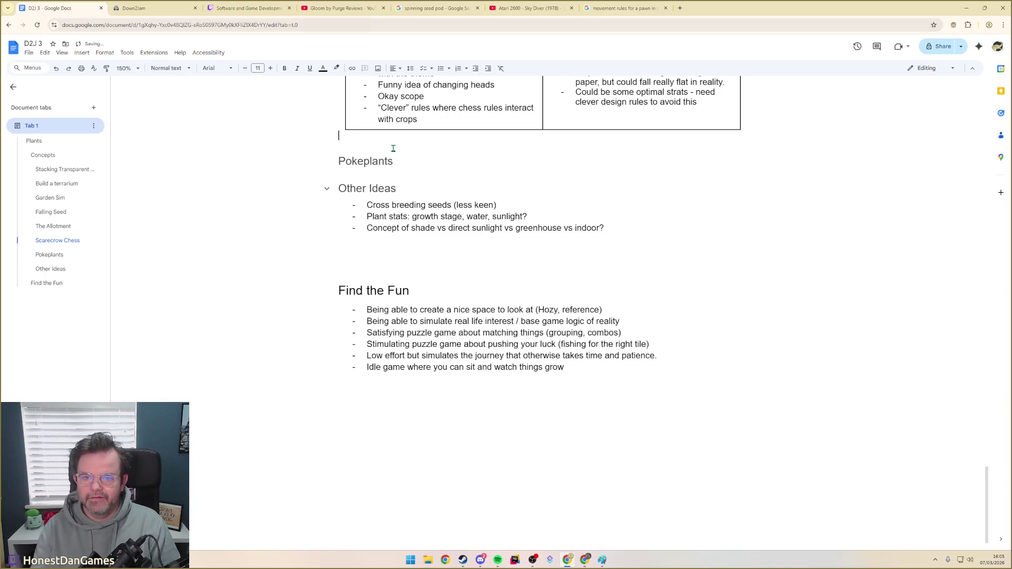
{"action": "key", "text": "Down"}
{"action": "key", "text": "Down"}
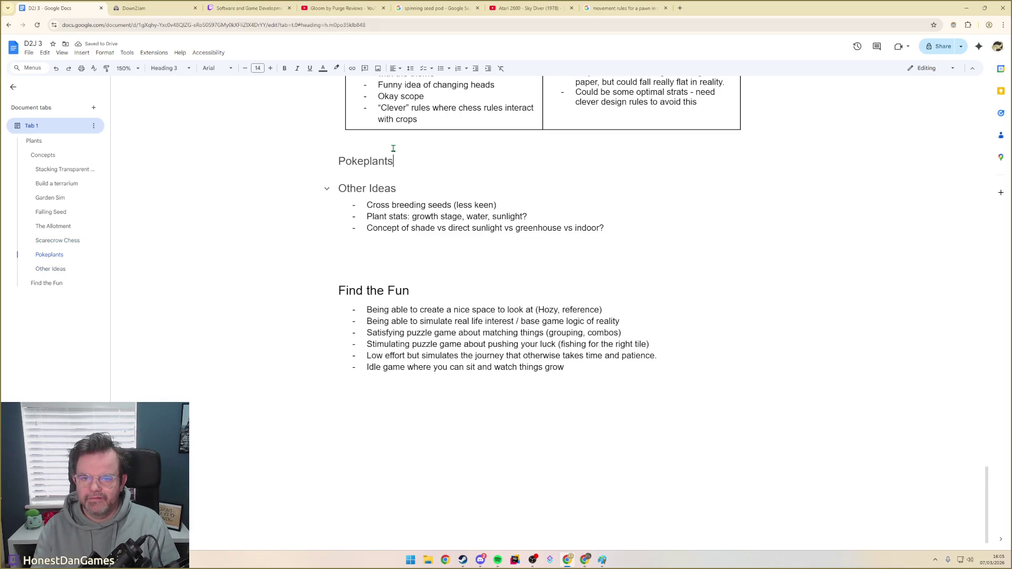
{"action": "key", "text": "Return"}
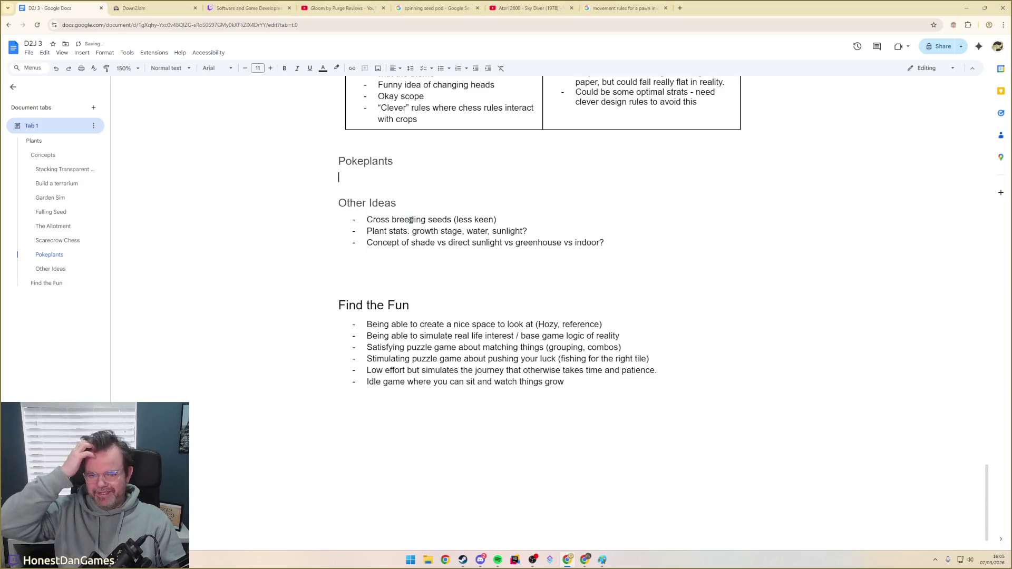
{"action": "type", "text": "Pokemon card game style evolution of “seed” “sapling” “fullgrown” with energy being water."}
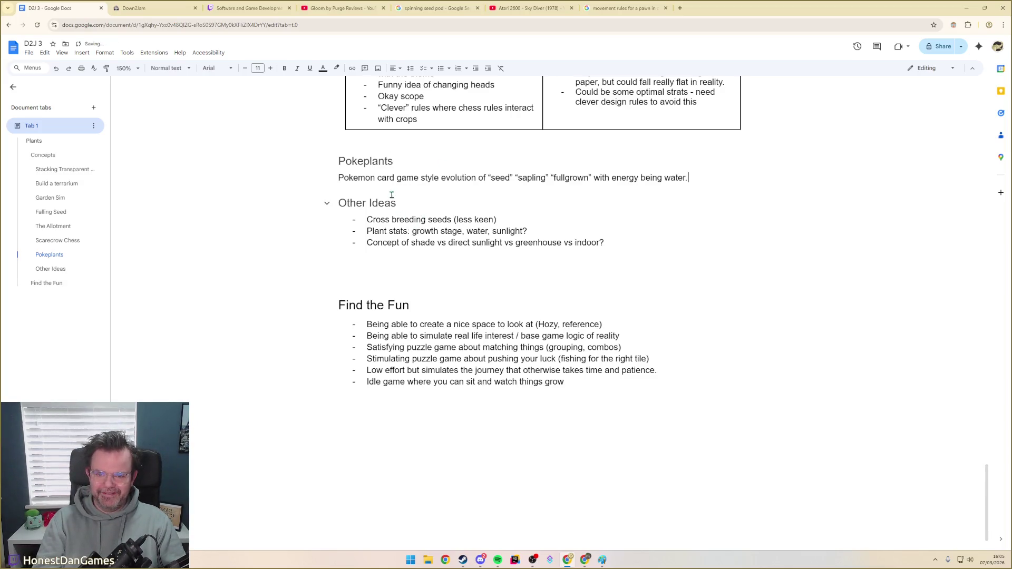
{"action": "double_click", "coordinate": [385, 203]}
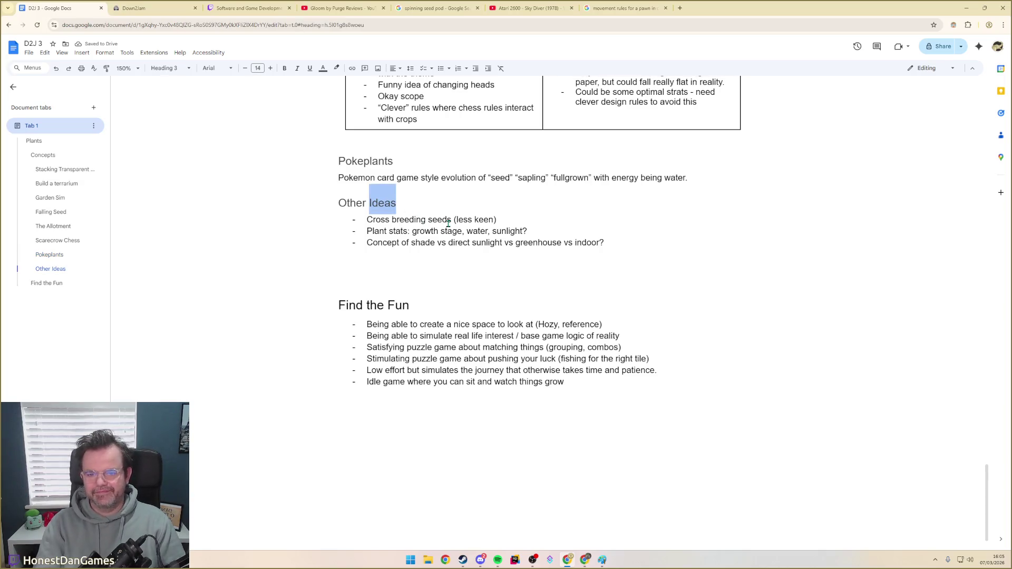
{"action": "type", "text": "Mechani"}
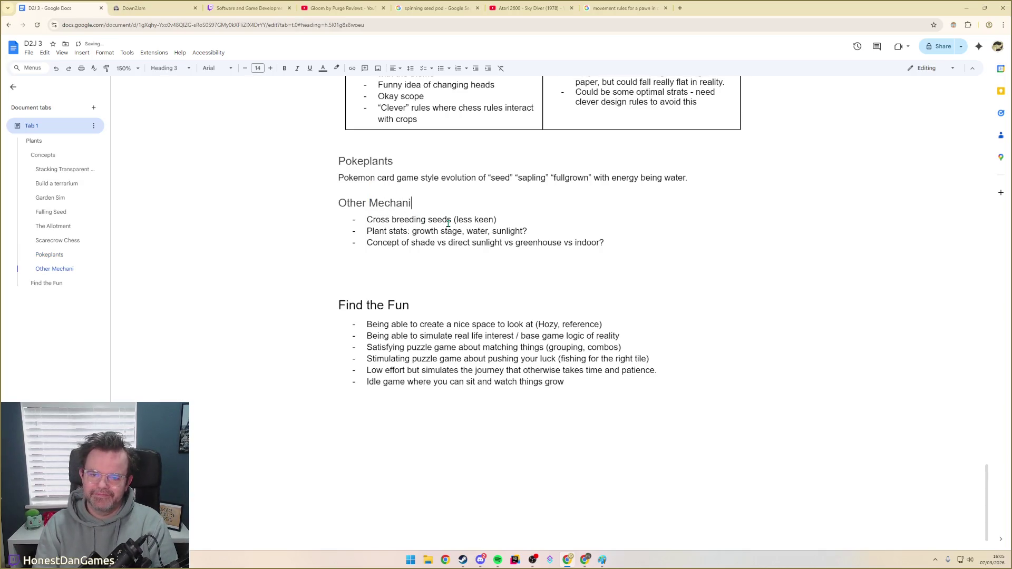
{"action": "type", "text": "cs"}
Finish the heading as Other Mechanics and leave it
{"action": "left_click", "coordinate": [425, 259]}
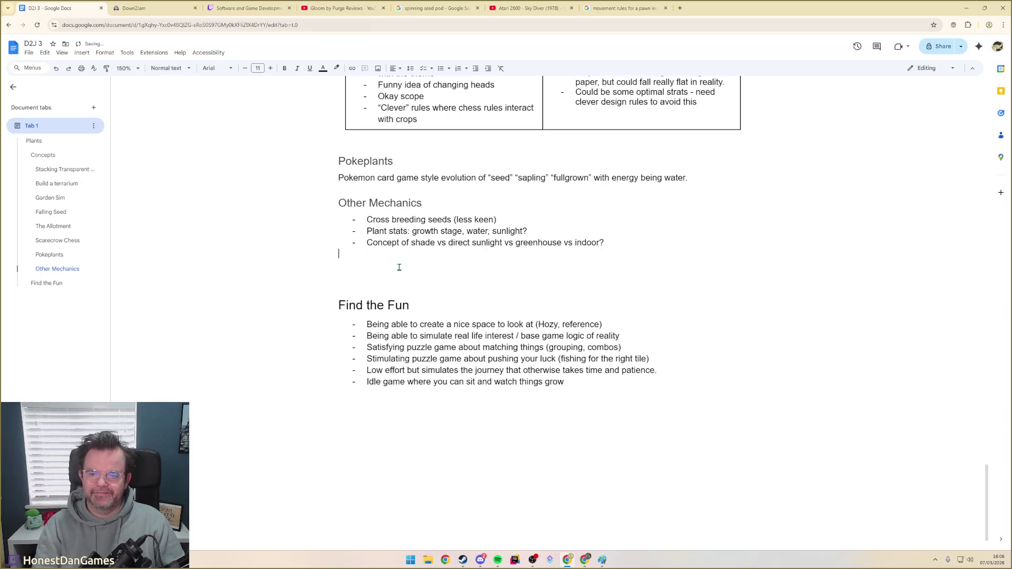
{"action": "scroll", "coordinate": [380, 263], "scroll_direction": "up", "scroll_amount": 1}
{"action": "scroll", "coordinate": [412, 269], "scroll_direction": "up", "scroll_amount": 2}
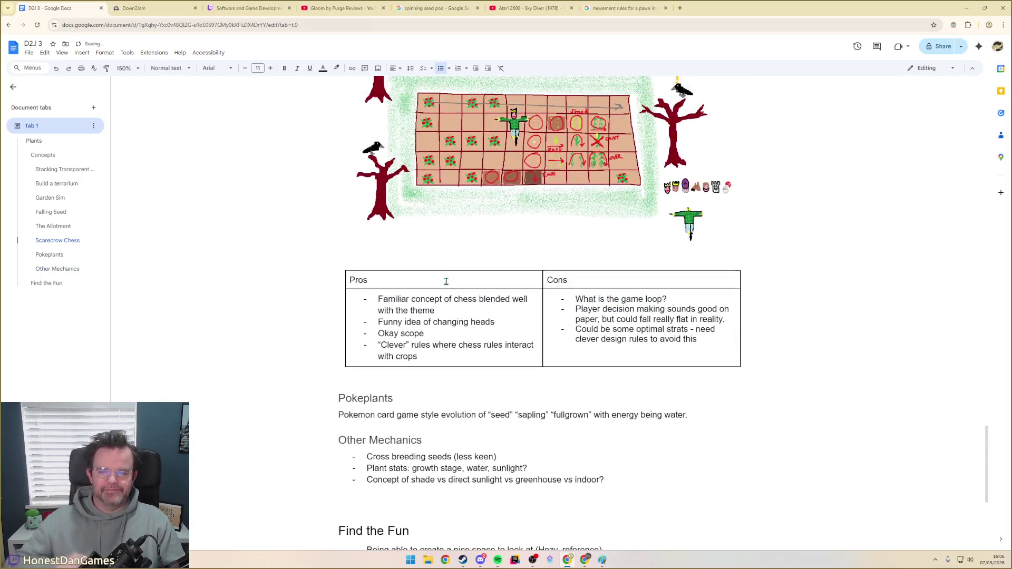
{"action": "scroll", "coordinate": [446, 279], "scroll_direction": "up", "scroll_amount": 3}
{"action": "scroll", "coordinate": [446, 279], "scroll_direction": "up", "scroll_amount": 3}
{"action": "scroll", "coordinate": [459, 281], "scroll_direction": "up", "scroll_amount": 5}
{"action": "scroll", "coordinate": [474, 284], "scroll_direction": "up", "scroll_amount": 4}
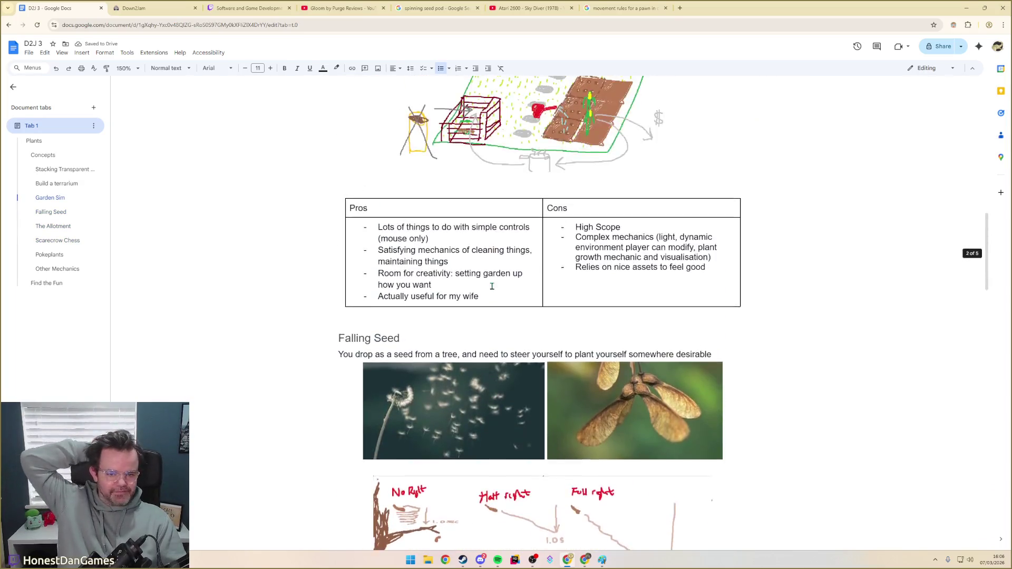
{"action": "scroll", "coordinate": [494, 285], "scroll_direction": "up", "scroll_amount": 2}
{"action": "scroll", "coordinate": [494, 284], "scroll_direction": "up", "scroll_amount": 1}
{"action": "scroll", "coordinate": [482, 281], "scroll_direction": "up", "scroll_amount": 3}
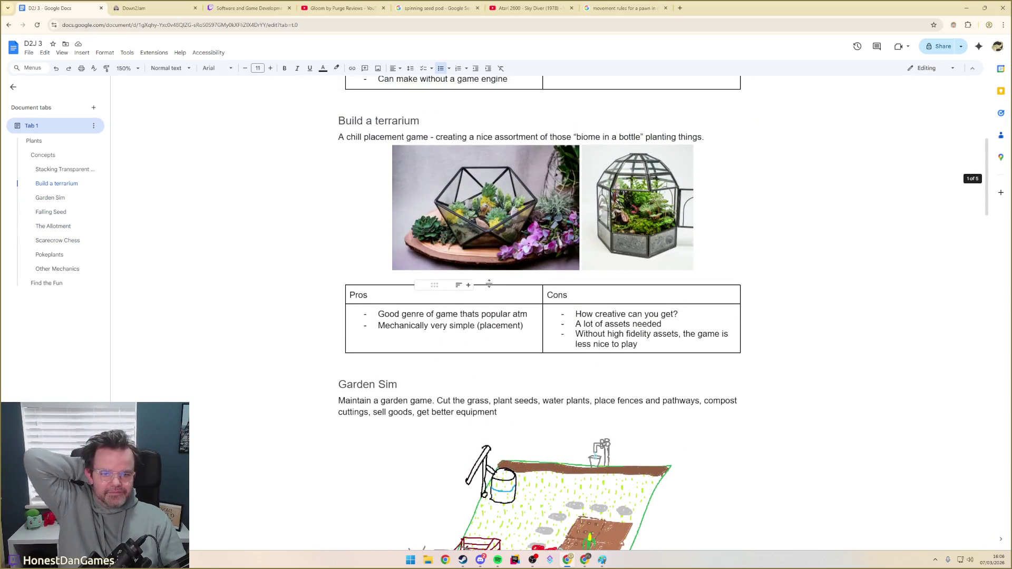
{"action": "scroll", "coordinate": [467, 275], "scroll_direction": "up", "scroll_amount": 3}
{"action": "scroll", "coordinate": [468, 274], "scroll_direction": "up", "scroll_amount": 3}
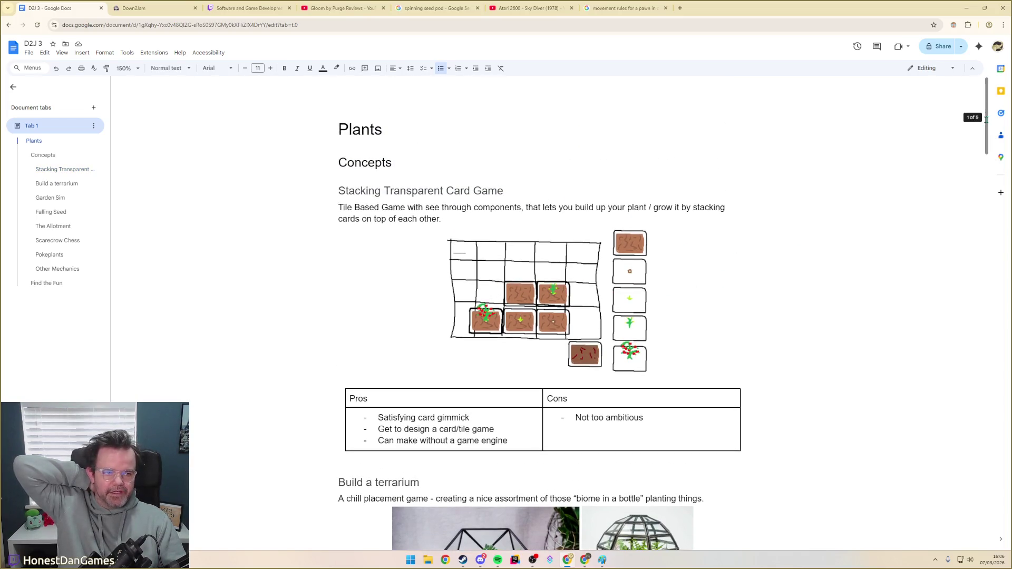
{"action": "mouse_move", "coordinate": [986, 117]}
{"action": "left_mouse_down"}
{"action": "mouse_move", "coordinate": [986, 374]}
{"action": "mouse_move", "coordinate": [957, 444]}
{"action": "left_mouse_up"}
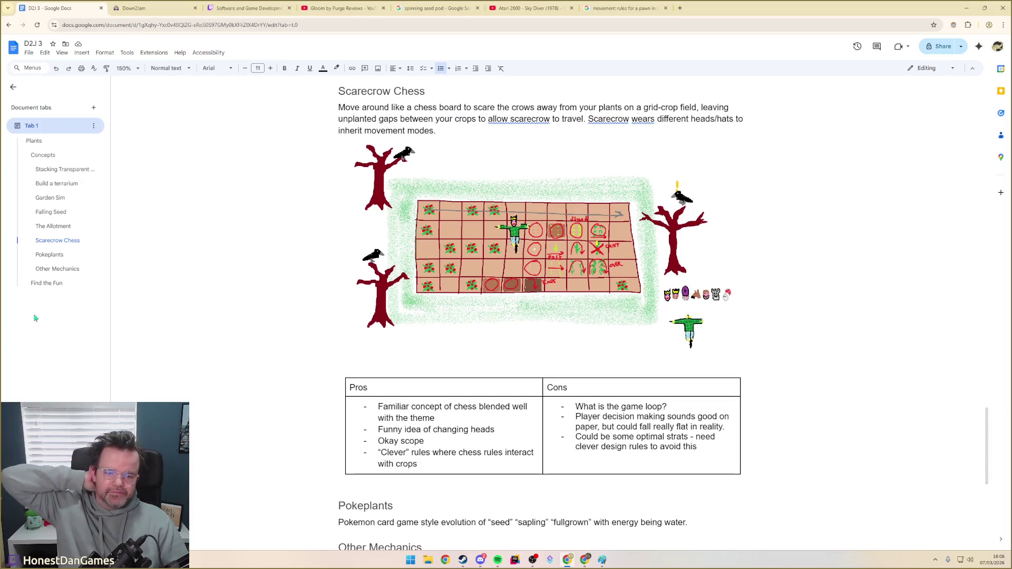
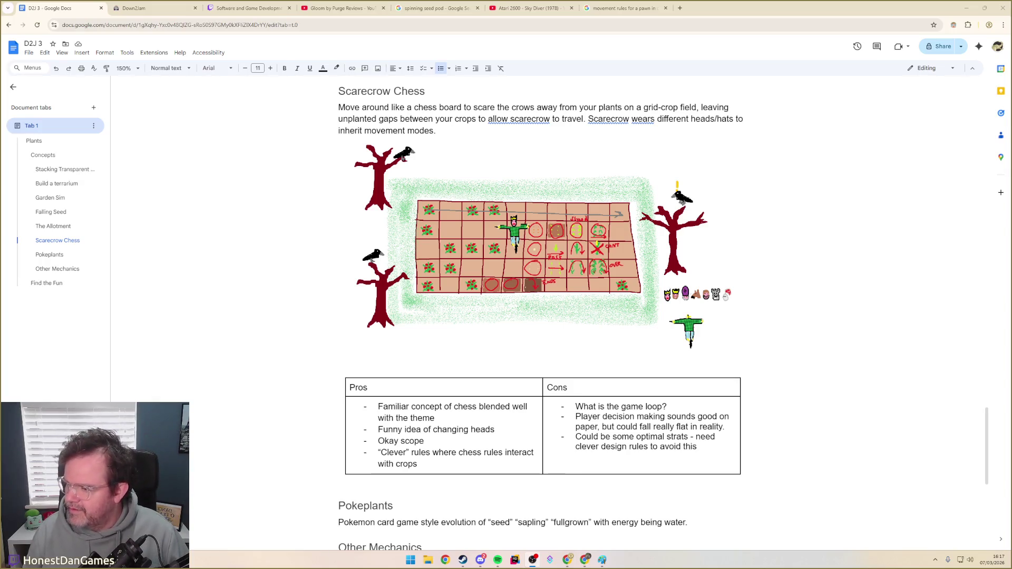
{"action": "scroll", "coordinate": [409, 345], "scroll_direction": "down", "scroll_amount": 2}
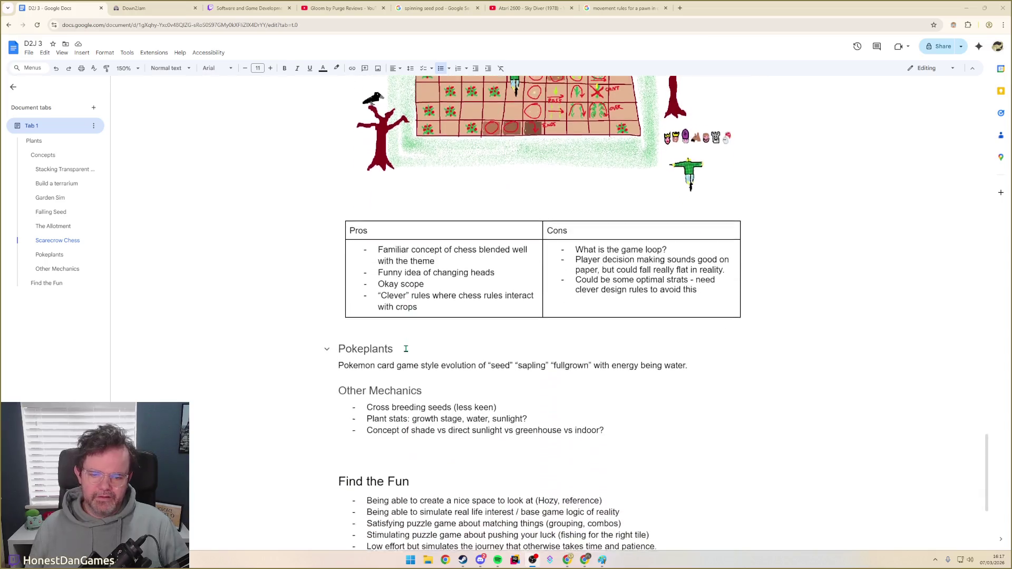
Review the Pokeplants sentence and the Stacking Transparent Card Game description
{"action": "left_click", "coordinate": [730, 366]}
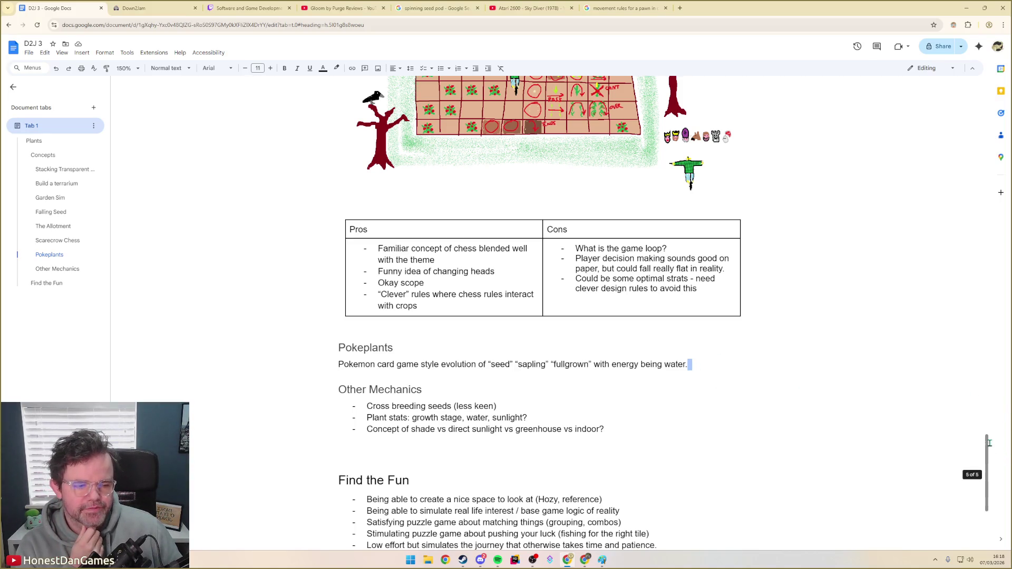
{"action": "left_click_drag", "start_coordinate": [986, 447], "coordinate": [984, 79]}
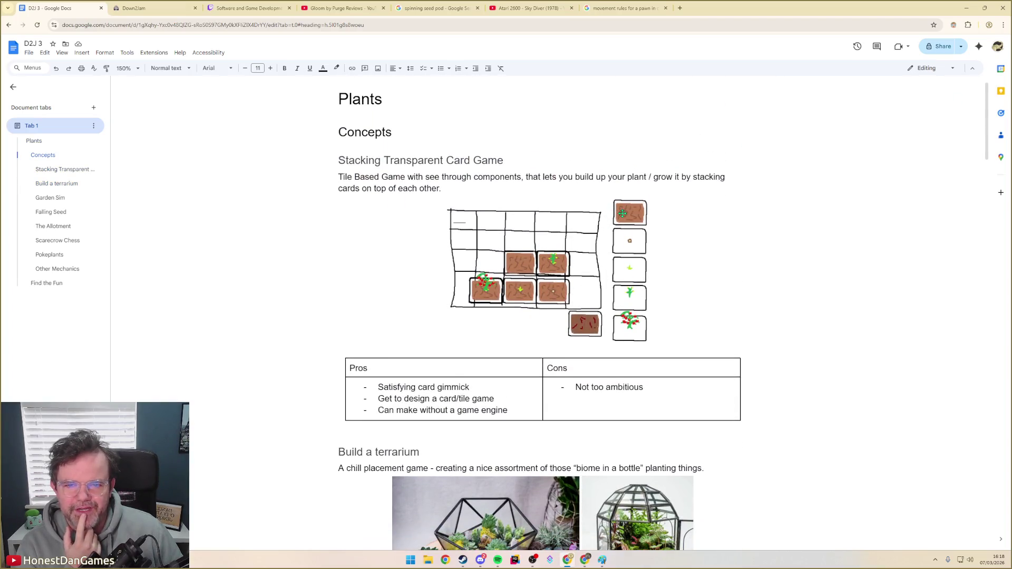
{"action": "left_click_drag", "start_coordinate": [466, 177], "coordinate": [475, 193]}
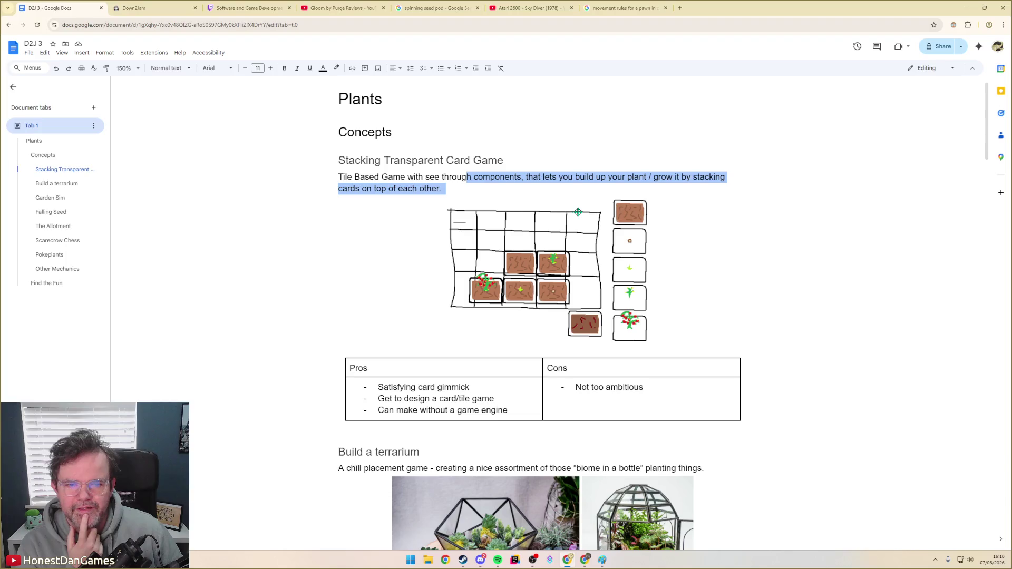
{"action": "left_click", "coordinate": [427, 189]}
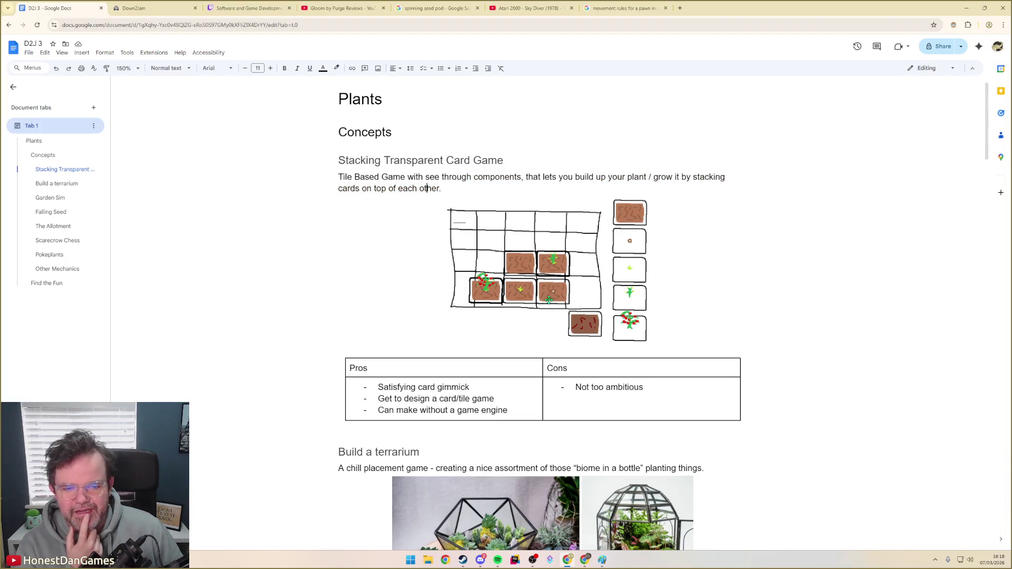
{"action": "scroll", "coordinate": [457, 358], "scroll_direction": "down", "scroll_amount": 1}
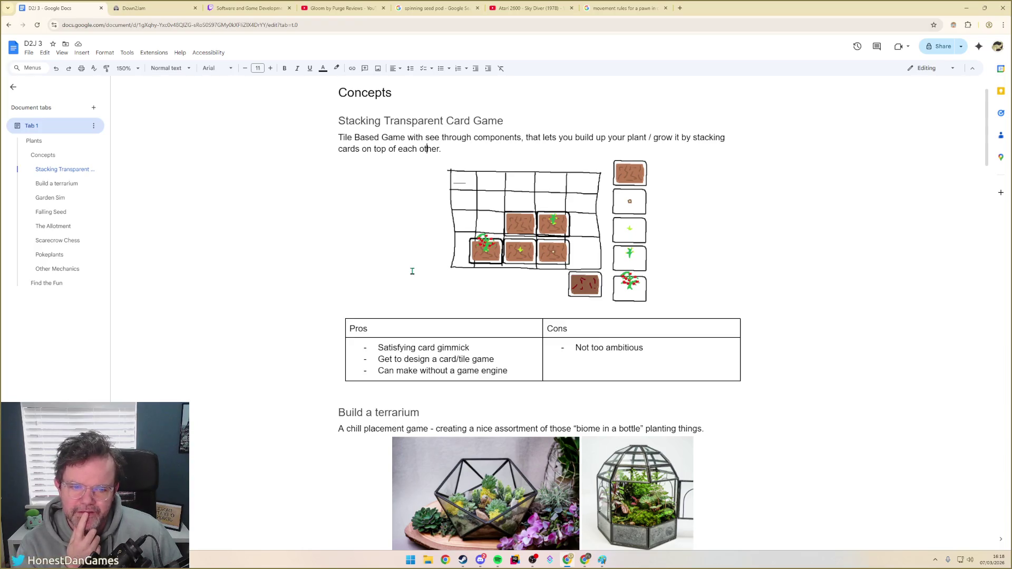
{"action": "scroll", "coordinate": [412, 272], "scroll_direction": "down", "scroll_amount": 3}
{"action": "scroll", "coordinate": [415, 284], "scroll_direction": "down", "scroll_amount": 5}
{"action": "scroll", "coordinate": [419, 304], "scroll_direction": "down", "scroll_amount": 3}
{"action": "scroll", "coordinate": [419, 304], "scroll_direction": "down", "scroll_amount": 3}
{"action": "scroll", "coordinate": [418, 306], "scroll_direction": "down", "scroll_amount": 2}
{"action": "scroll", "coordinate": [413, 311], "scroll_direction": "down", "scroll_amount": 4}
{"action": "scroll", "coordinate": [406, 316], "scroll_direction": "down", "scroll_amount": 3}
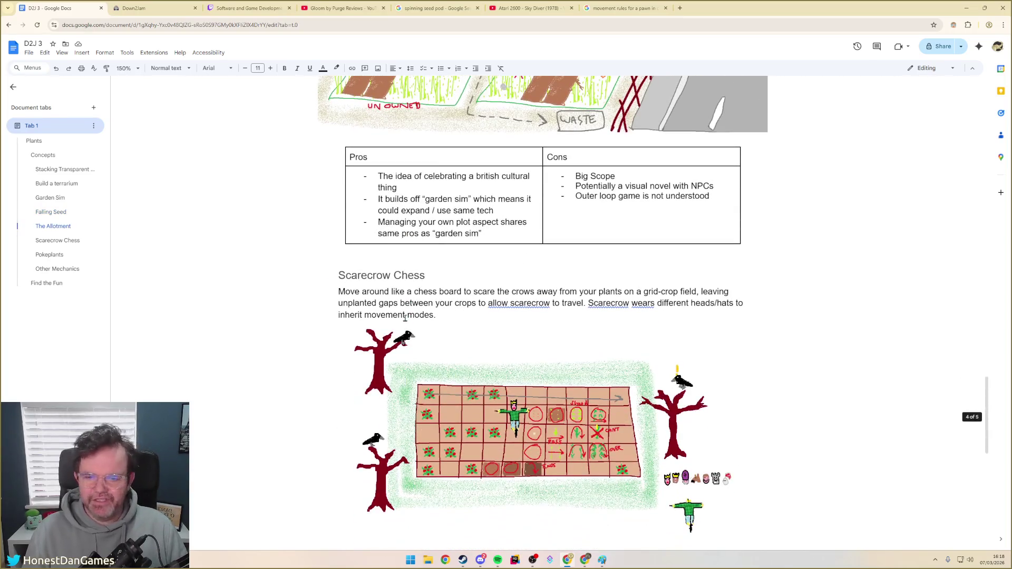
{"action": "scroll", "coordinate": [402, 314], "scroll_direction": "down", "scroll_amount": 3}
{"action": "scroll", "coordinate": [387, 340], "scroll_direction": "down", "scroll_amount": 1}
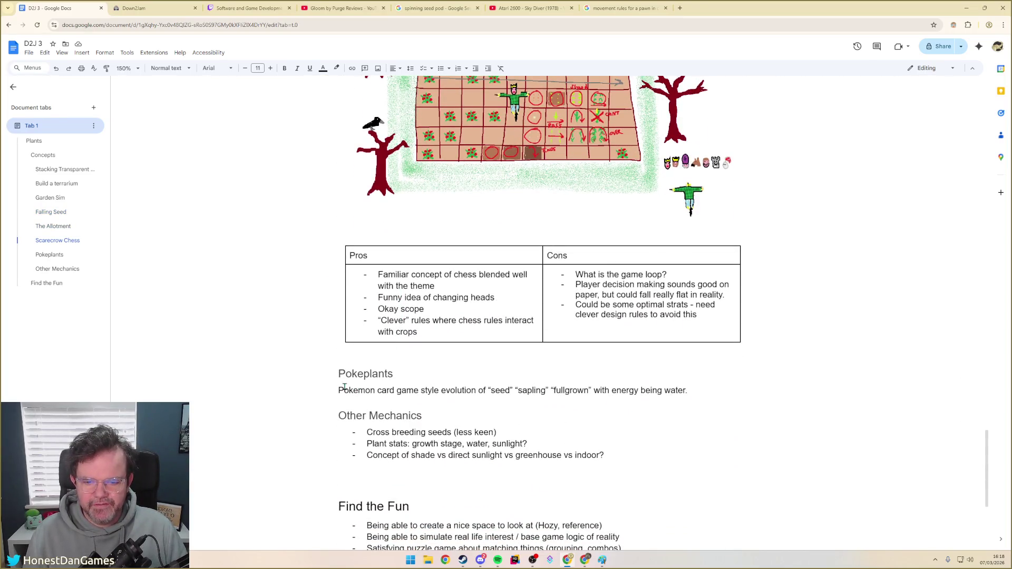
Move the Pokeplants sentence into a new bullet after 'indoor?' in Other Mechanics
{"action": "mouse_move", "coordinate": [339, 389]}
{"action": "left_mouse_down"}
{"action": "mouse_move", "coordinate": [696, 391]}
{"action": "mouse_move", "coordinate": [337, 389]}
{"action": "left_mouse_up"}
{"action": "left_click", "coordinate": [631, 389]}
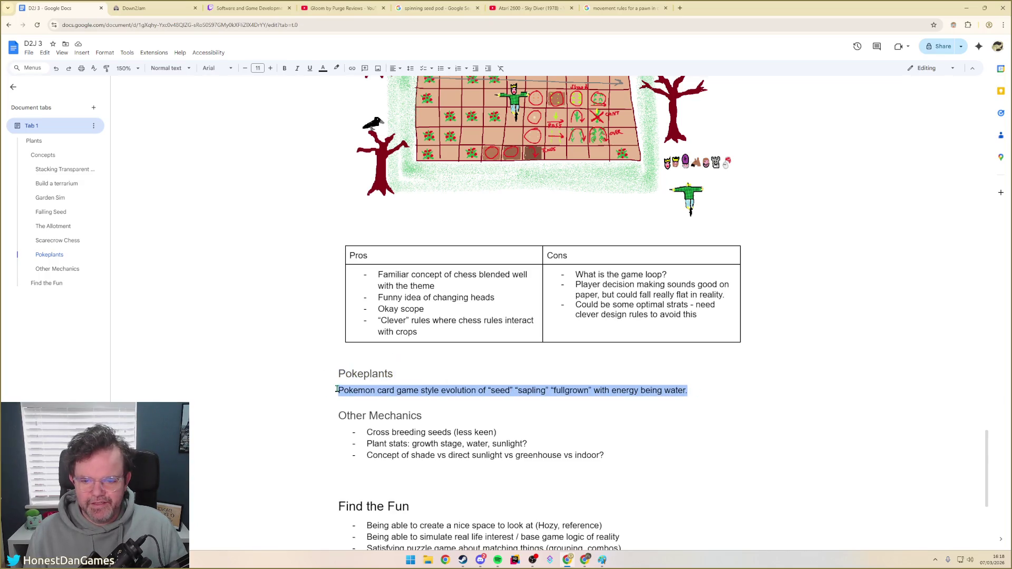
{"action": "key", "text": "ctrl+x"}
{"action": "left_click", "coordinate": [611, 455]}
{"action": "key", "text": "Return"}
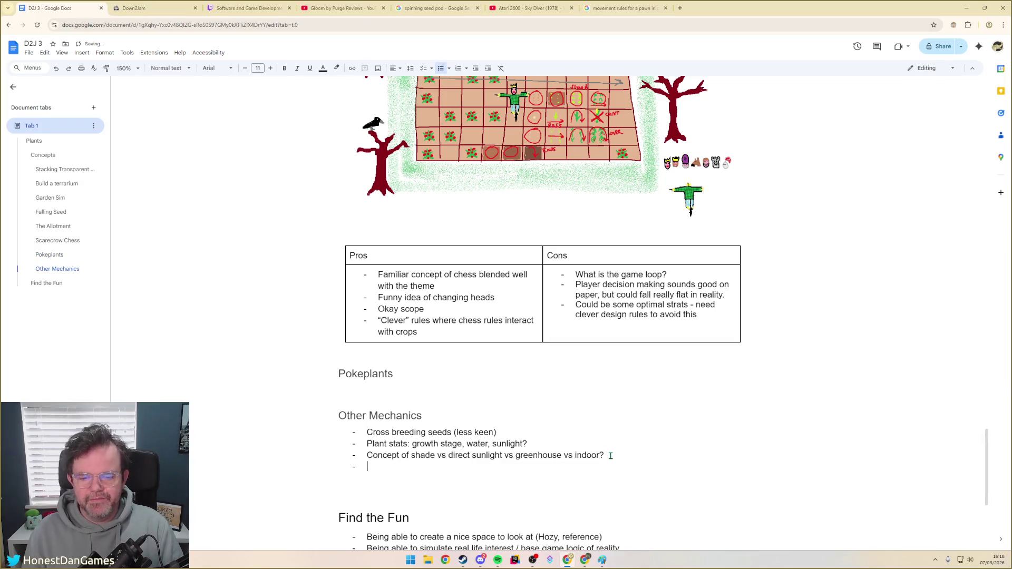
{"action": "key", "text": "ctrl+v"}
Delete the empty Pokeplants heading and the blank lines above Other Mechanics
{"action": "left_click_drag", "start_coordinate": [396, 373], "coordinate": [332, 373]}
{"action": "key", "text": "BackSpace"}
{"action": "key", "text": "BackSpace"}
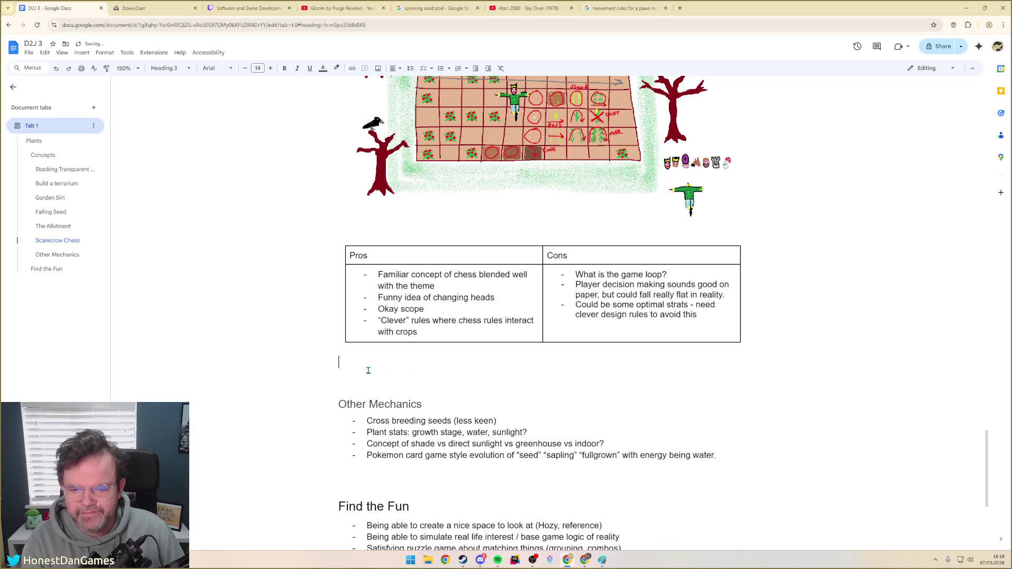
{"action": "key", "text": "BackSpace"}
{"action": "key", "text": "BackSpace"}
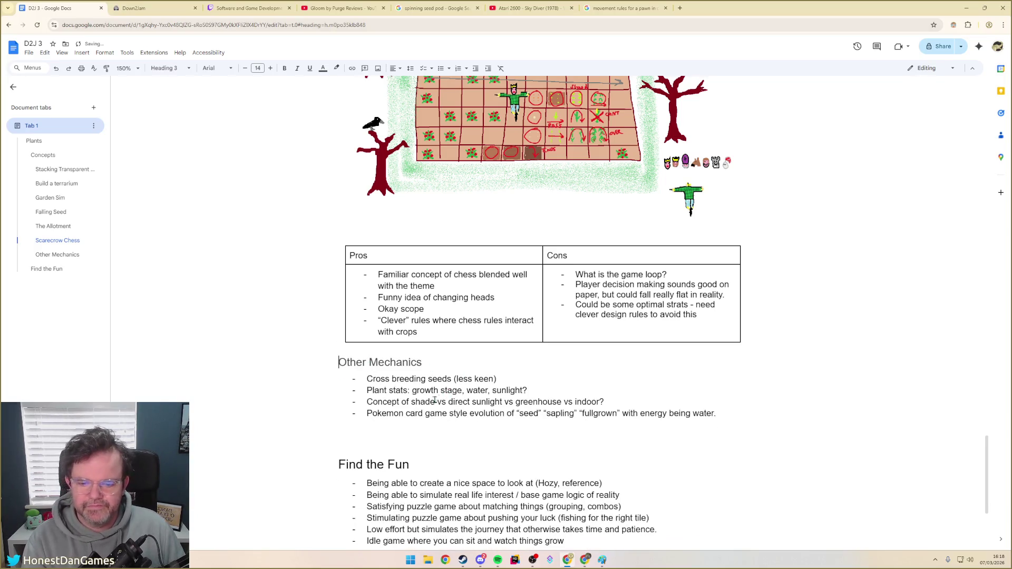
{"action": "scroll", "coordinate": [380, 396], "scroll_direction": "down", "scroll_amount": 1}
{"action": "scroll", "coordinate": [380, 396], "scroll_direction": "up", "scroll_amount": 4}
{"action": "scroll", "coordinate": [300, 333], "scroll_direction": "up", "scroll_amount": 4}
{"action": "scroll", "coordinate": [217, 275], "scroll_direction": "up", "scroll_amount": 4}
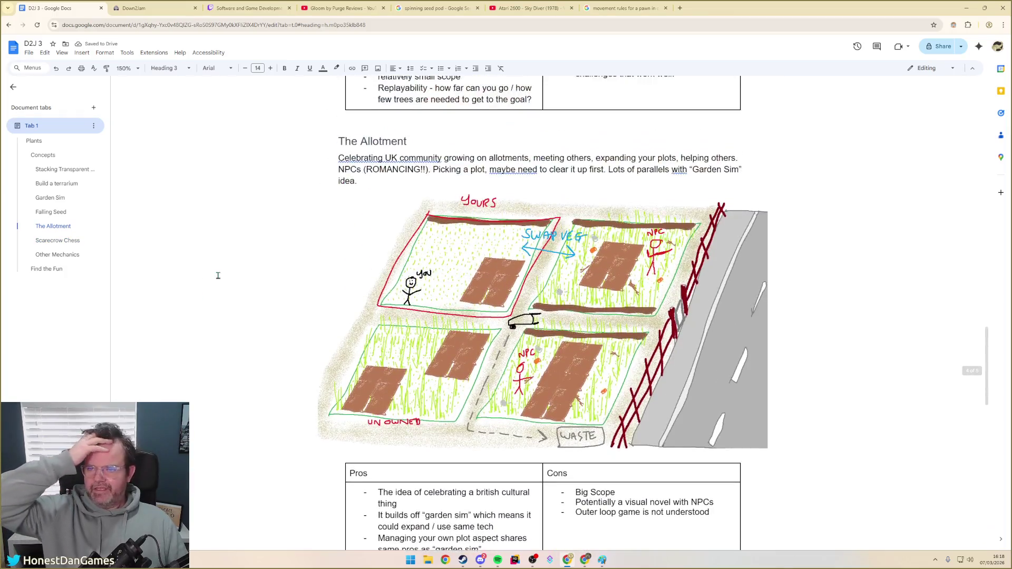
{"action": "scroll", "coordinate": [204, 257], "scroll_direction": "up", "scroll_amount": 4}
{"action": "scroll", "coordinate": [203, 257], "scroll_direction": "up", "scroll_amount": 5}
{"action": "left_click", "coordinate": [50, 170]}
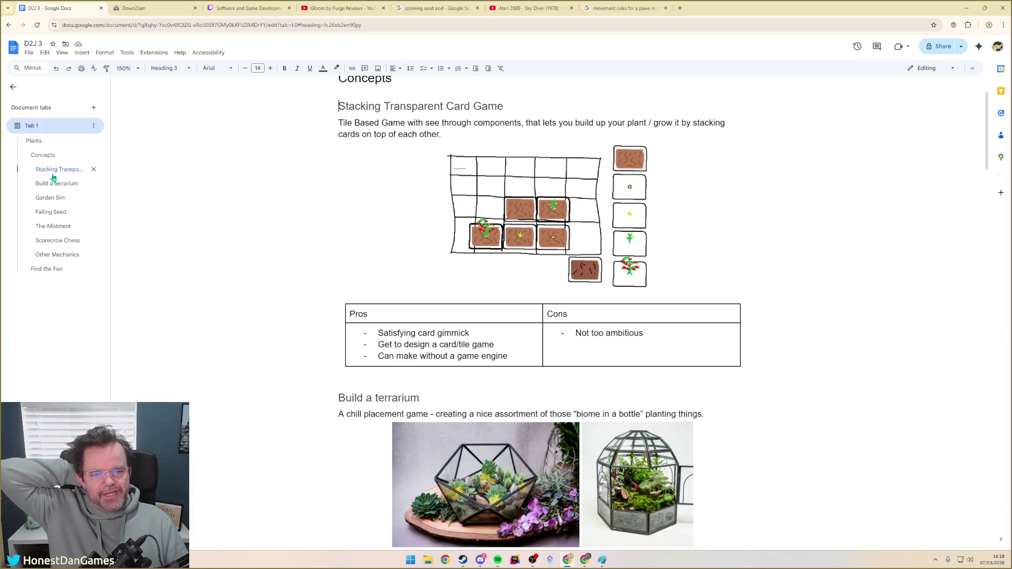
{"action": "left_click", "coordinate": [52, 183]}
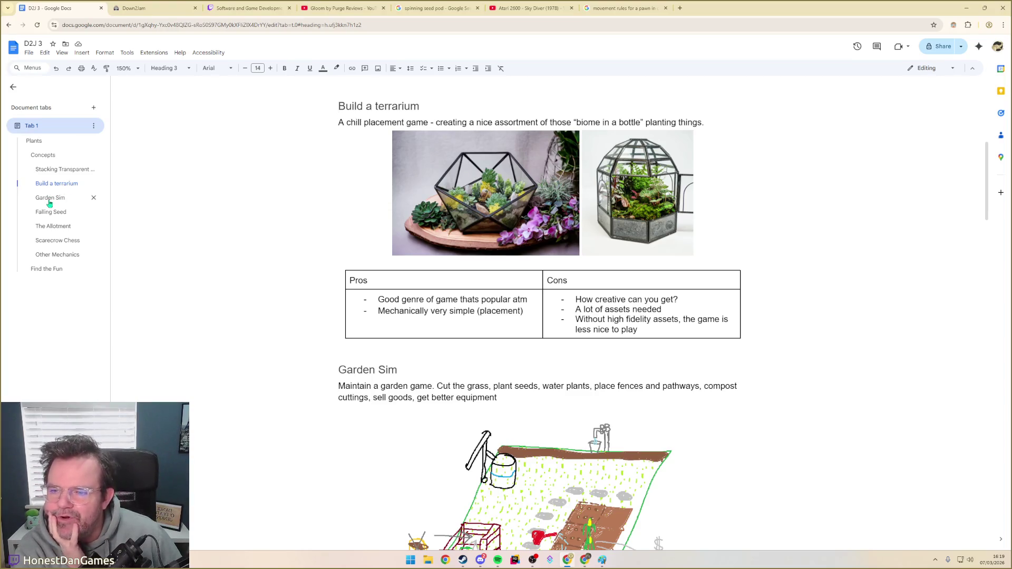
{"action": "left_click", "coordinate": [50, 199]}
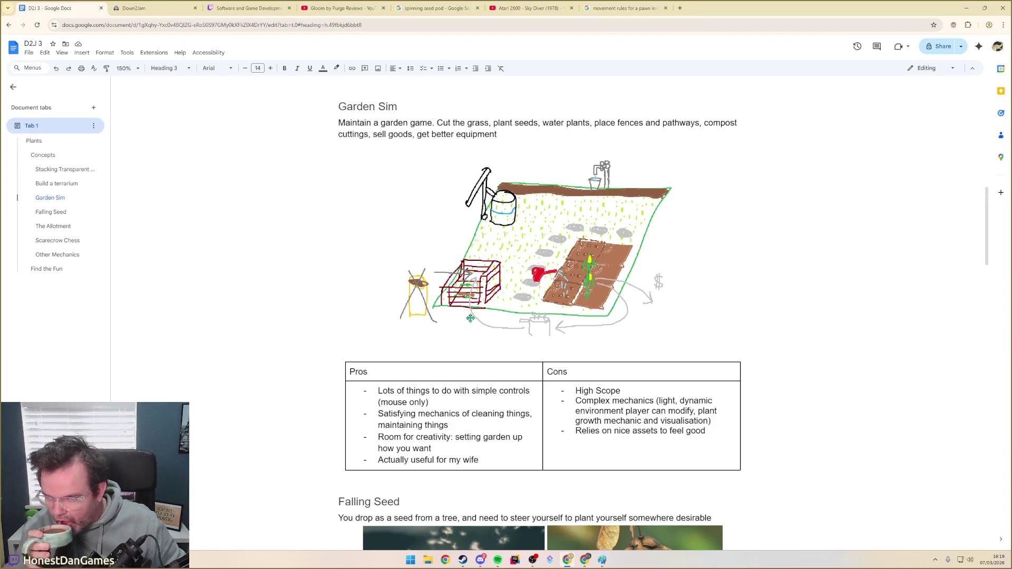
{"action": "scroll", "coordinate": [461, 329], "scroll_direction": "down", "scroll_amount": 2}
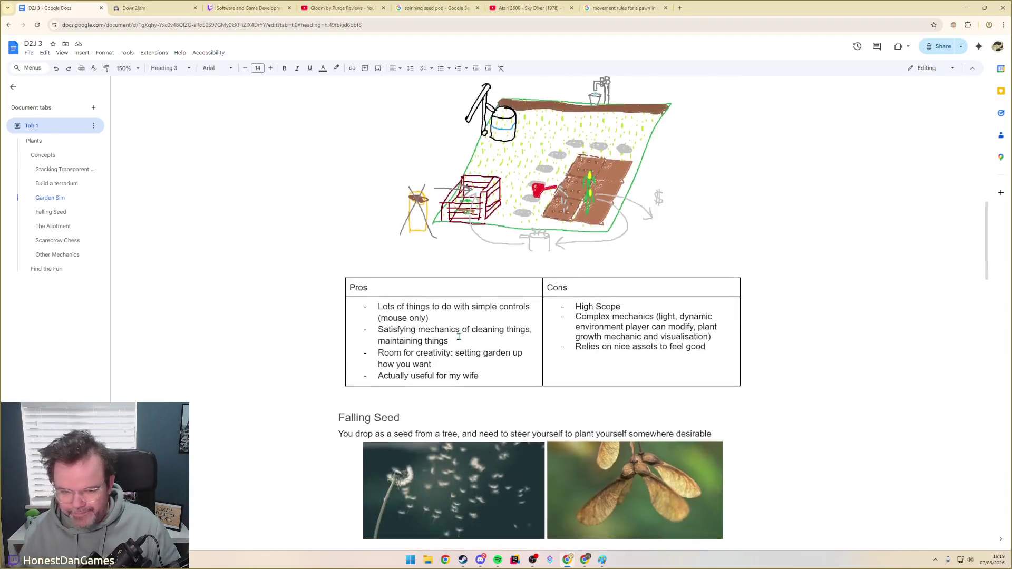
{"action": "scroll", "coordinate": [462, 332], "scroll_direction": "down", "scroll_amount": 1}
{"action": "scroll", "coordinate": [461, 348], "scroll_direction": "down", "scroll_amount": 2}
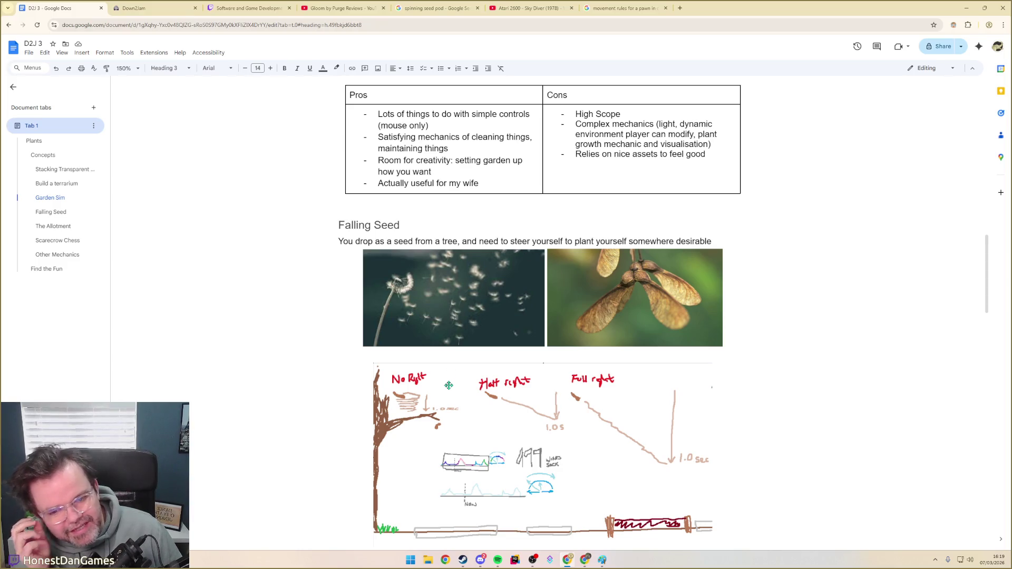
{"action": "scroll", "coordinate": [480, 417], "scroll_direction": "down", "scroll_amount": 1}
{"action": "scroll", "coordinate": [480, 417], "scroll_direction": "down", "scroll_amount": 1}
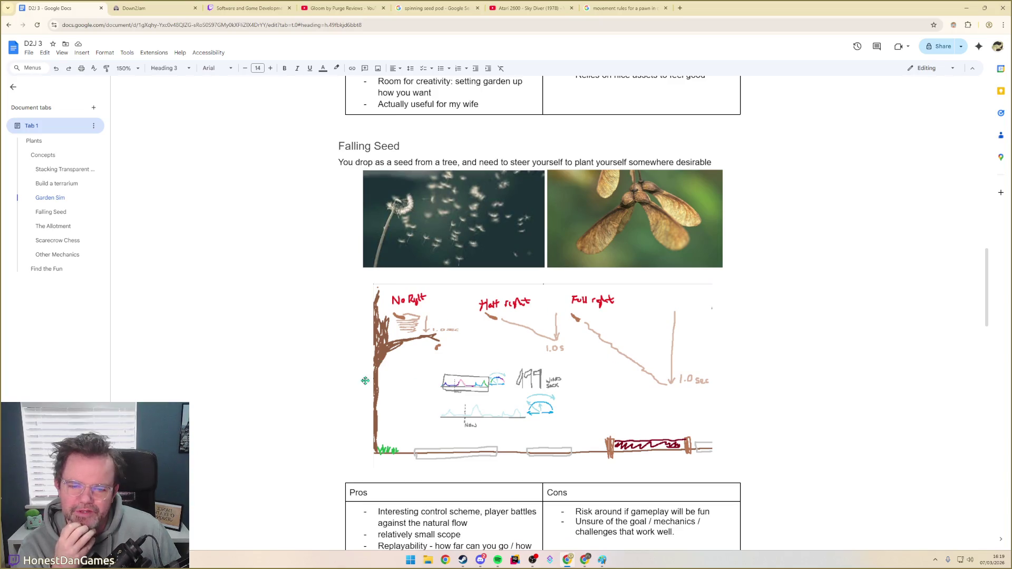
{"action": "scroll", "coordinate": [423, 350], "scroll_direction": "up", "scroll_amount": 1}
{"action": "scroll", "coordinate": [424, 350], "scroll_direction": "up", "scroll_amount": 3}
{"action": "scroll", "coordinate": [432, 380], "scroll_direction": "down", "scroll_amount": 3}
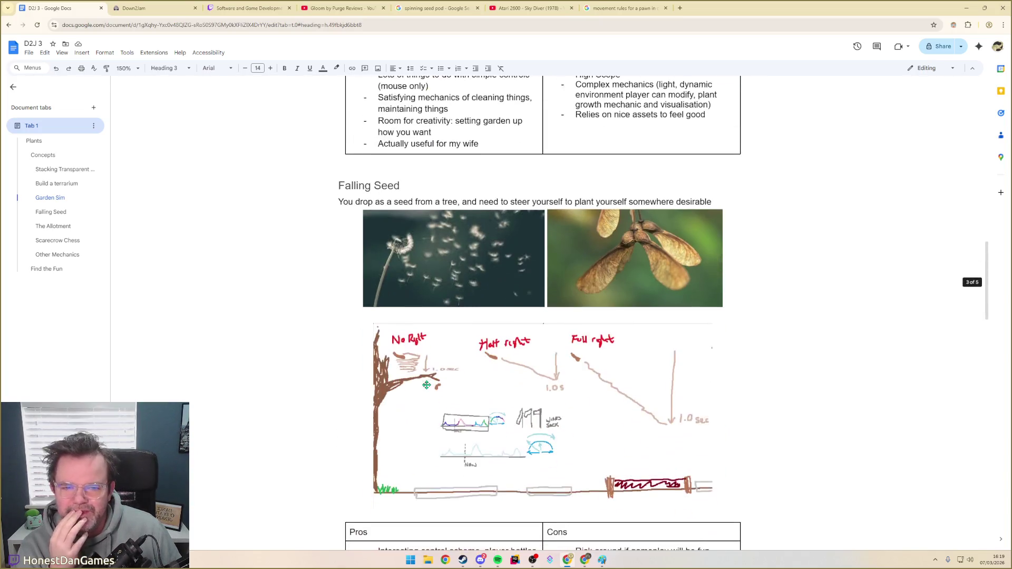
{"action": "scroll", "coordinate": [436, 406], "scroll_direction": "down", "scroll_amount": 2}
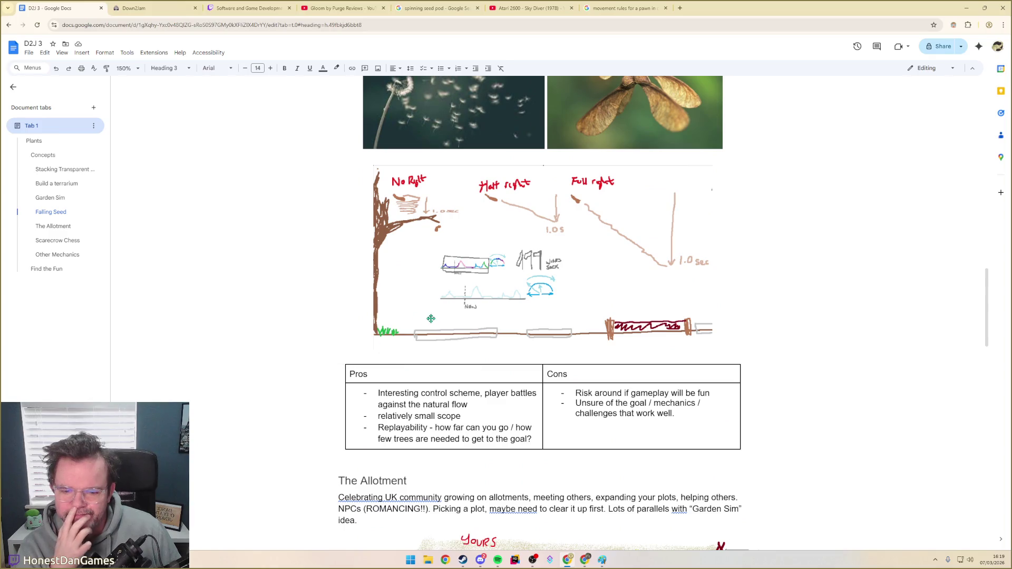
{"action": "scroll", "coordinate": [413, 345], "scroll_direction": "down", "scroll_amount": 3}
{"action": "scroll", "coordinate": [419, 333], "scroll_direction": "down", "scroll_amount": 1}
{"action": "scroll", "coordinate": [427, 321], "scroll_direction": "up", "scroll_amount": 2}
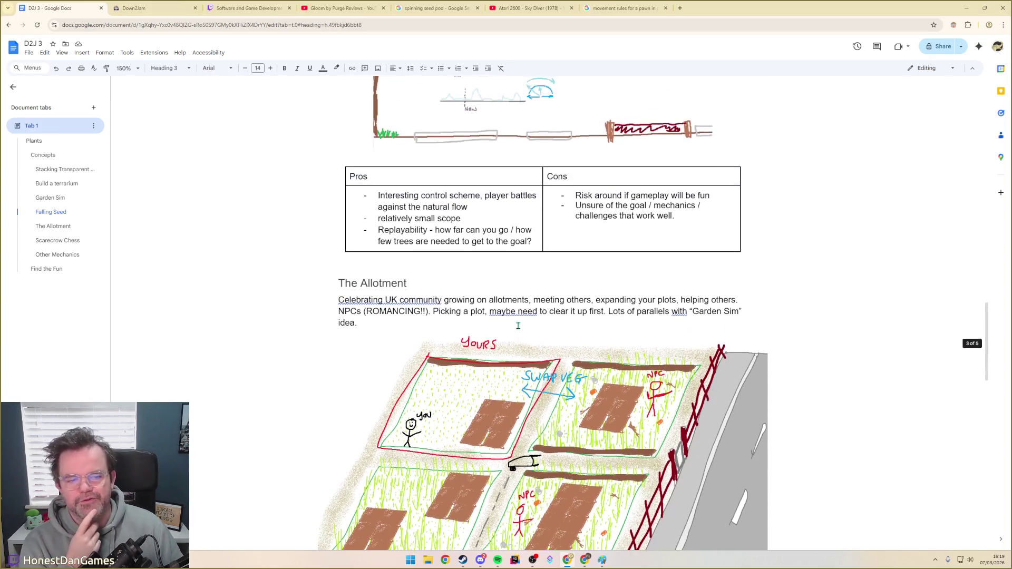
{"action": "scroll", "coordinate": [426, 320], "scroll_direction": "up", "scroll_amount": 5}
{"action": "scroll", "coordinate": [443, 326], "scroll_direction": "up", "scroll_amount": 4}
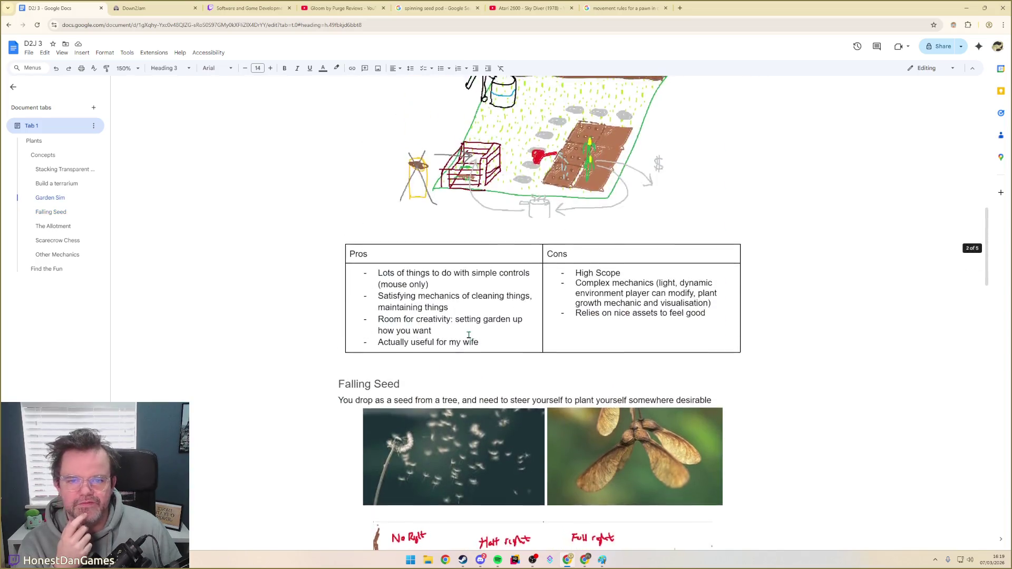
{"action": "scroll", "coordinate": [462, 333], "scroll_direction": "up", "scroll_amount": 4}
{"action": "scroll", "coordinate": [462, 332], "scroll_direction": "up", "scroll_amount": 1}
{"action": "scroll", "coordinate": [441, 326], "scroll_direction": "down", "scroll_amount": 1}
{"action": "scroll", "coordinate": [439, 331], "scroll_direction": "down", "scroll_amount": 1}
{"action": "scroll", "coordinate": [435, 336], "scroll_direction": "down", "scroll_amount": 3}
{"action": "scroll", "coordinate": [432, 342], "scroll_direction": "down", "scroll_amount": 6}
{"action": "scroll", "coordinate": [432, 342], "scroll_direction": "down", "scroll_amount": 5}
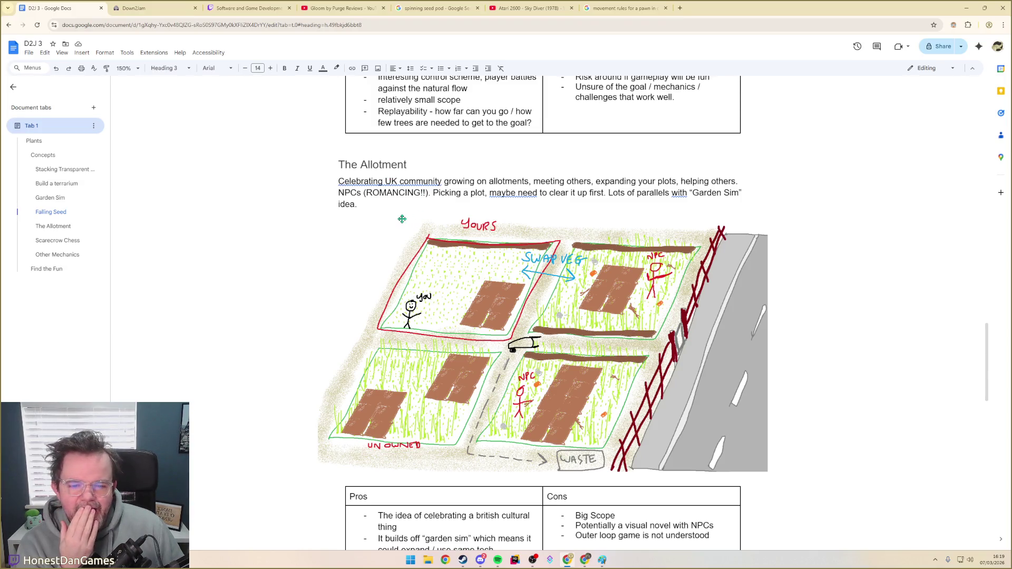
{"action": "scroll", "coordinate": [402, 219], "scroll_direction": "down", "scroll_amount": 4}
{"action": "scroll", "coordinate": [381, 222], "scroll_direction": "down", "scroll_amount": 3}
{"action": "scroll", "coordinate": [338, 291], "scroll_direction": "down", "scroll_amount": 3}
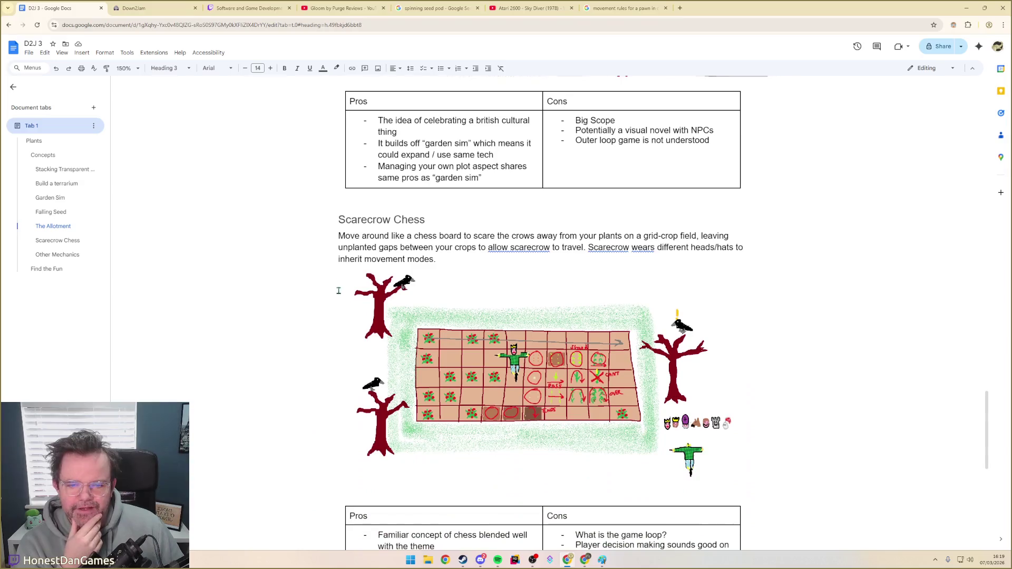
{"action": "scroll", "coordinate": [335, 237], "scroll_direction": "down", "scroll_amount": 1}
{"action": "scroll", "coordinate": [336, 269], "scroll_direction": "down", "scroll_amount": 2}
{"action": "scroll", "coordinate": [335, 298], "scroll_direction": "down", "scroll_amount": 3}
{"action": "scroll", "coordinate": [332, 298], "scroll_direction": "up", "scroll_amount": 2}
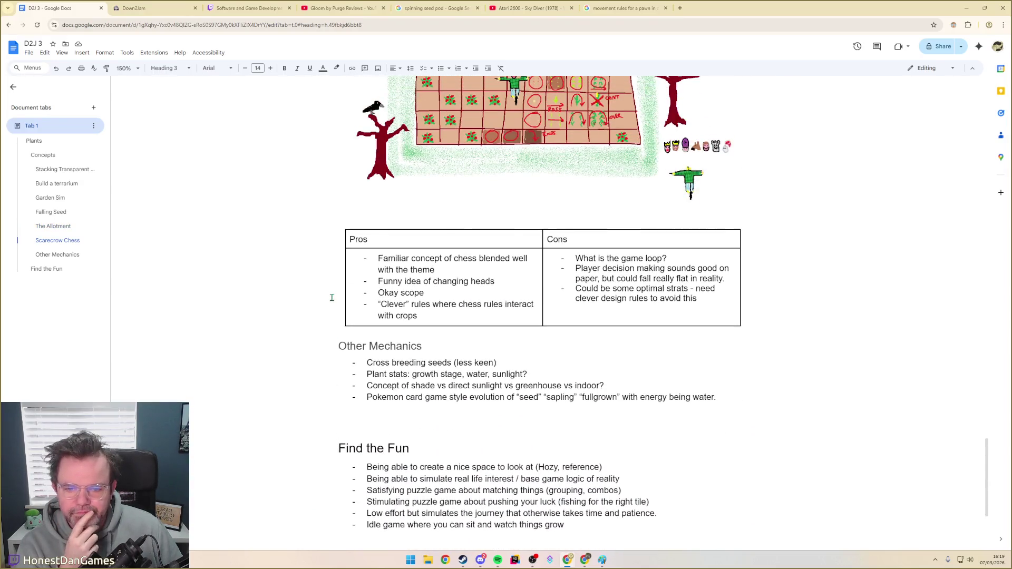
Add a Priorities heading above Find the Fun, then delete the whole Find the Fun section
{"action": "left_click", "coordinate": [371, 423]}
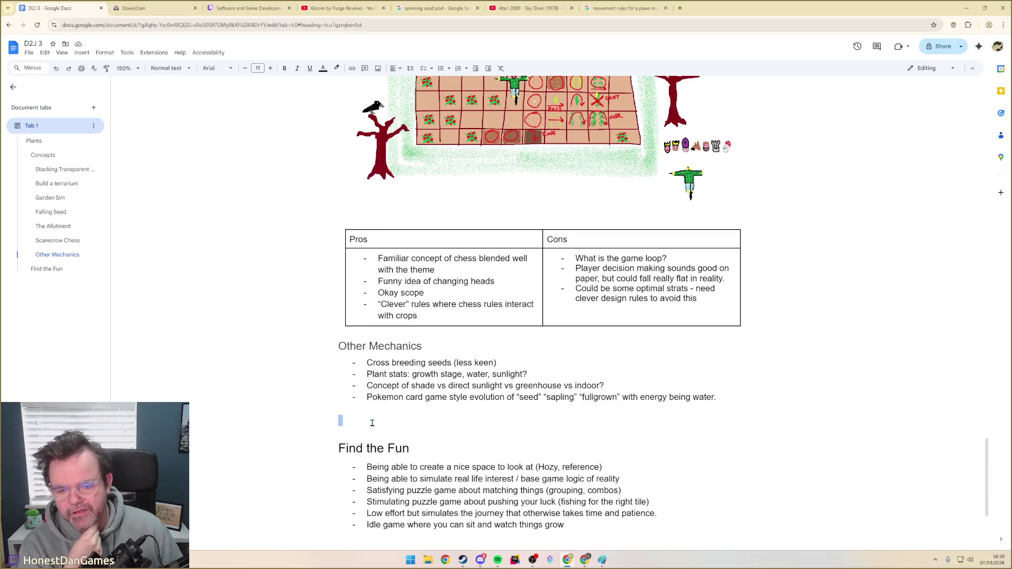
{"action": "left_click", "coordinate": [722, 397]}
{"action": "left_click", "coordinate": [365, 416]}
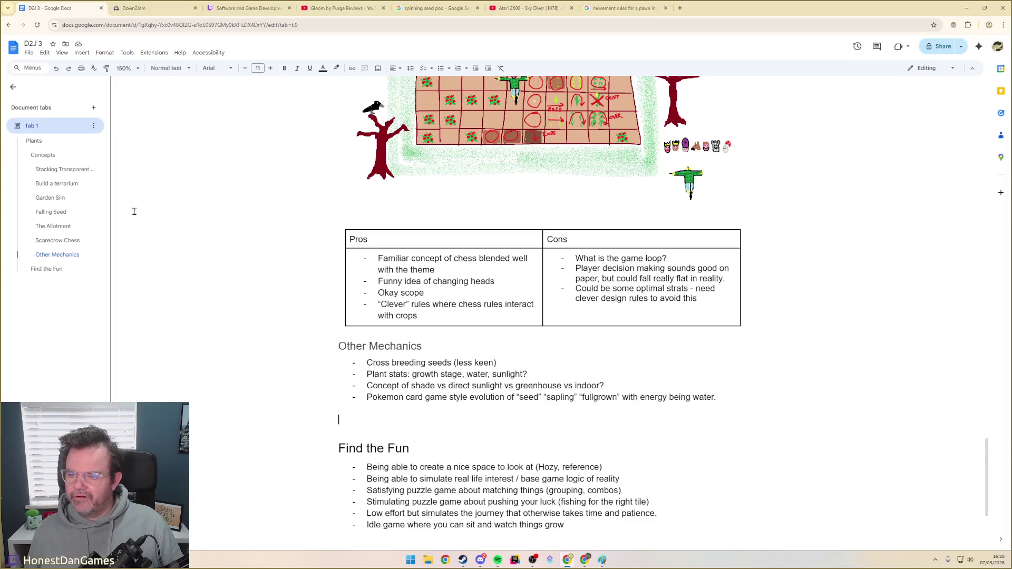
{"action": "type", "text": "##"}
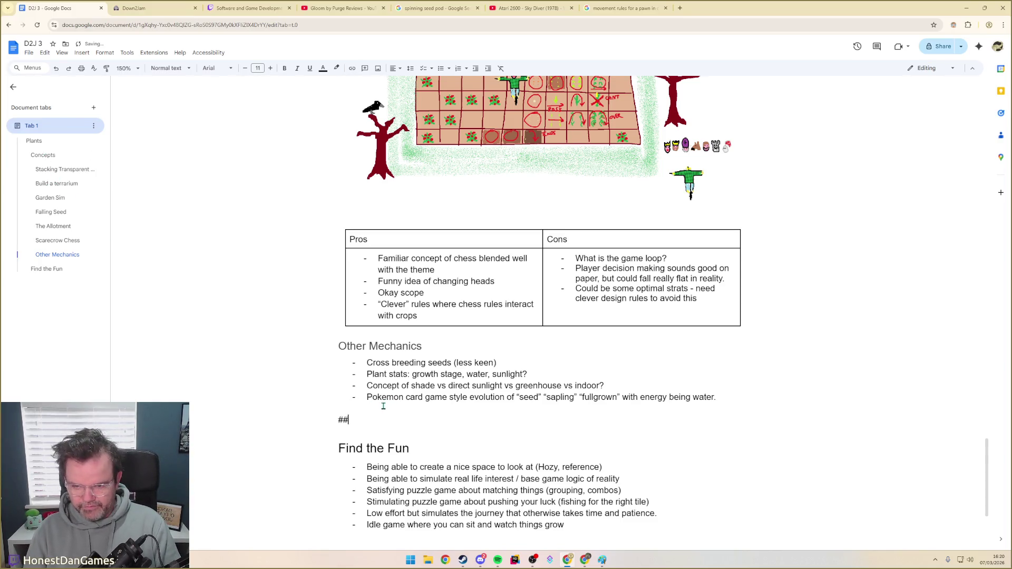
{"action": "type", "text": " ri"}
{"action": "type", "text": "ies"}
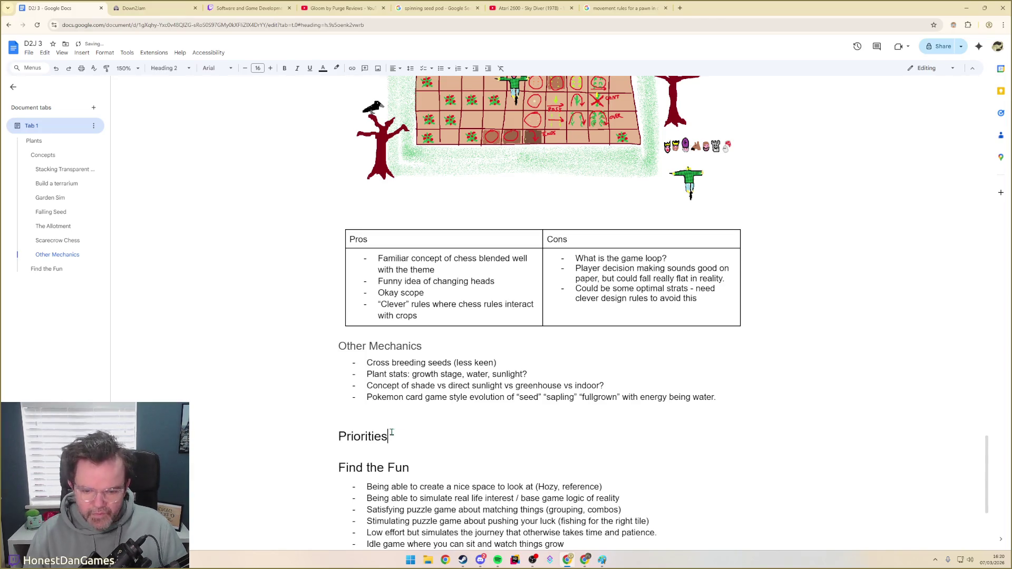
{"action": "scroll", "coordinate": [492, 448], "scroll_direction": "down", "scroll_amount": 1}
{"action": "left_click_drag", "start_coordinate": [586, 465], "coordinate": [305, 399]}
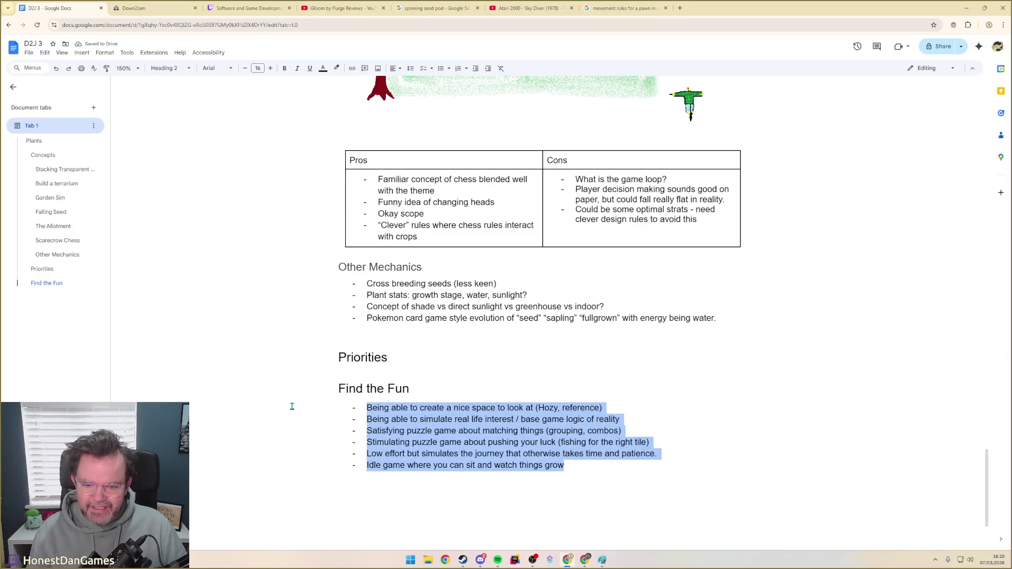
{"action": "key", "text": "BackSpace"}
Paste the Find the Fun heading and its six bullets below the Pokemon bullet
{"action": "left_click", "coordinate": [381, 333]}
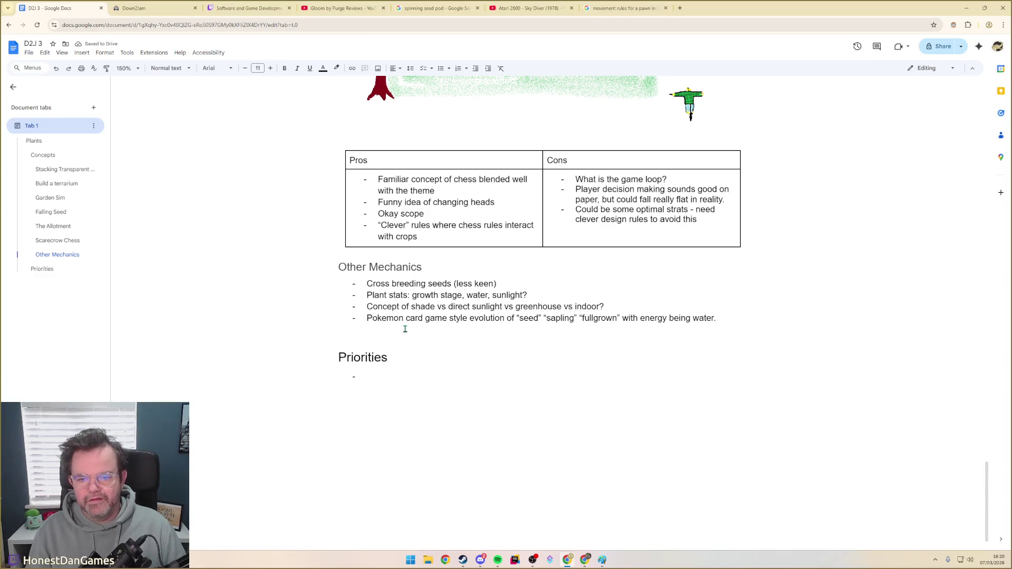
{"action": "type", "text": "Find the Fun Being able to create a nice space to look at (Hozy, reference) Being able to simulate real life interest / base game logic of reality Satisfying puzzle game about matching things (grouping, combos) Stimulating puzzle game about pushing your luck (fishing for the right tile) Low effort but simulates the journey that otherwise takes time and patience. Idle game where you can sit and watch things grow"}
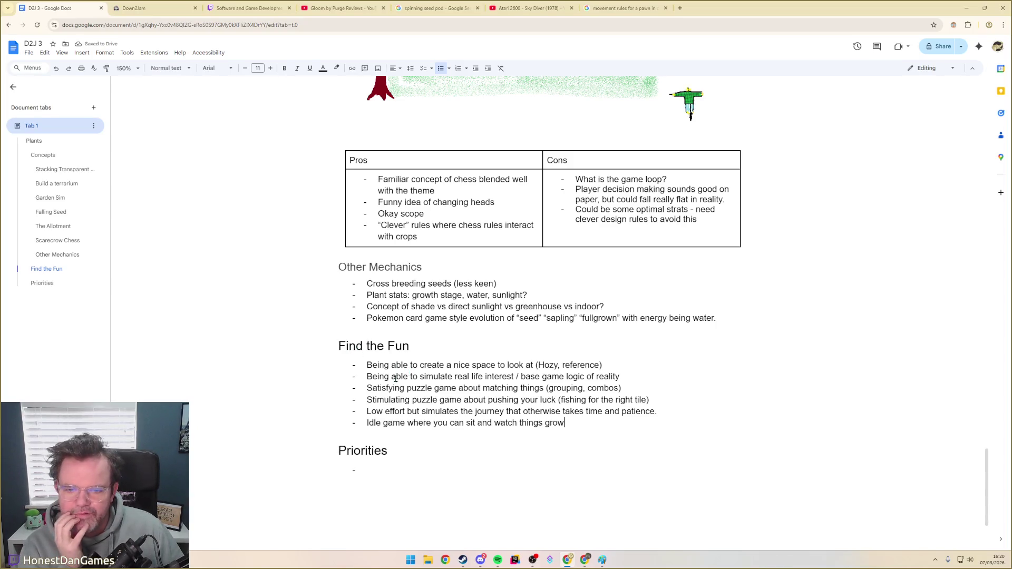
{"action": "left_click_drag", "start_coordinate": [378, 377], "coordinate": [552, 377]}
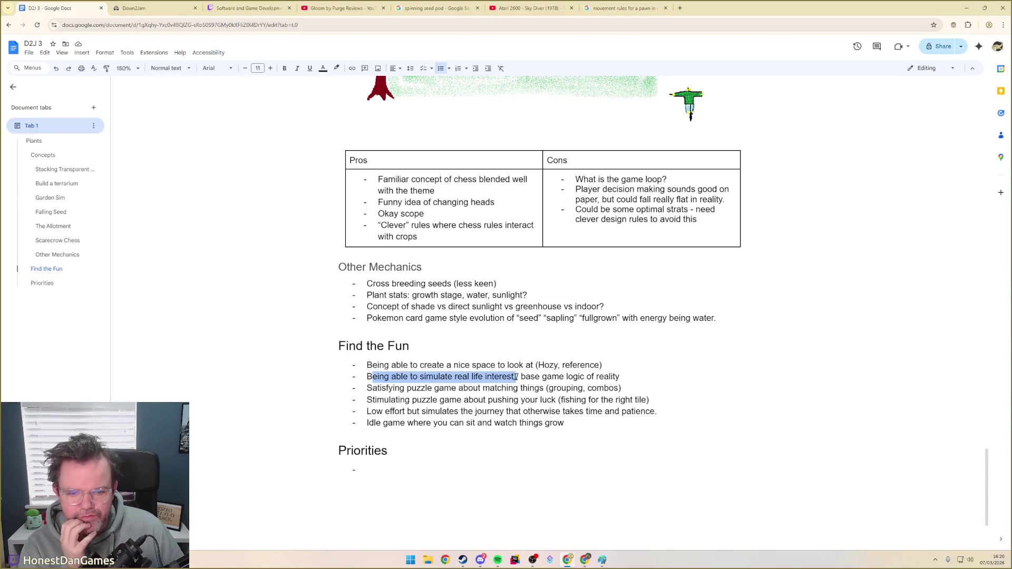
{"action": "left_click", "coordinate": [573, 377]}
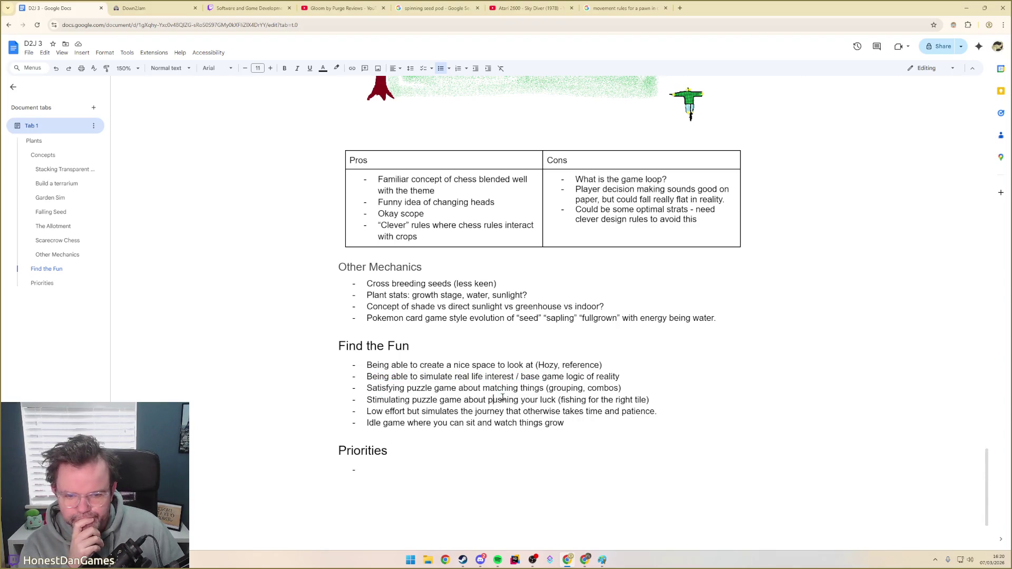
Duplicate the 'Satisfying puzzle game… matching things' bullet on a new line after the fishing bullet
{"action": "left_click", "coordinate": [620, 389]}
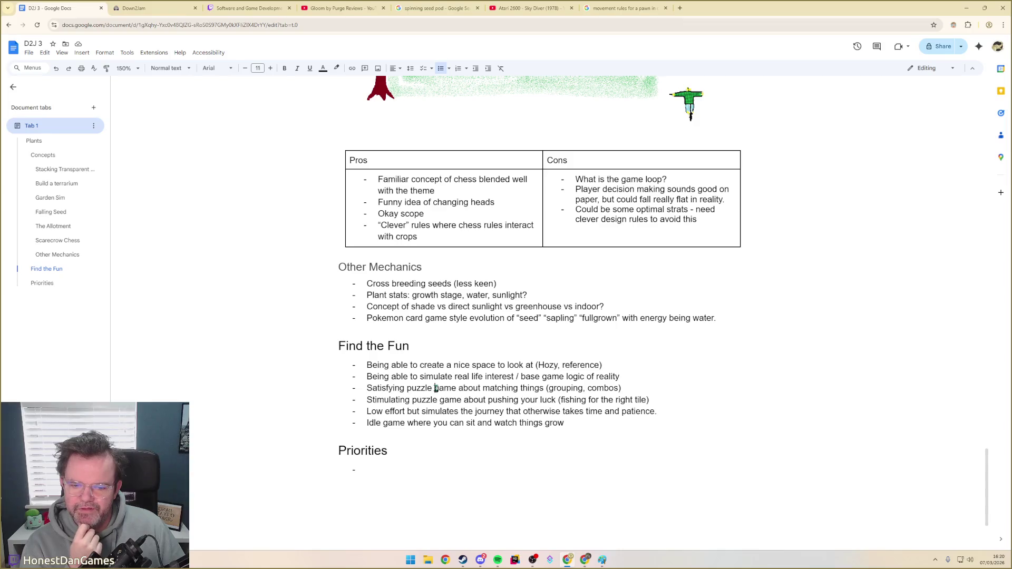
{"action": "left_click", "coordinate": [643, 390]}
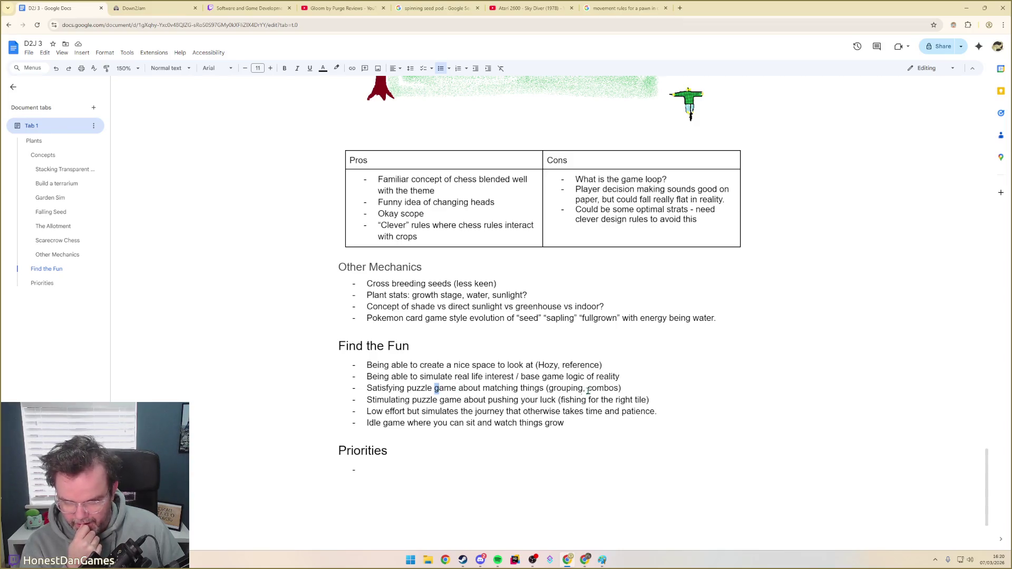
{"action": "key", "text": "shift+Home"}
{"action": "key", "text": "ctrl+c"}
{"action": "left_click", "coordinate": [638, 388]}
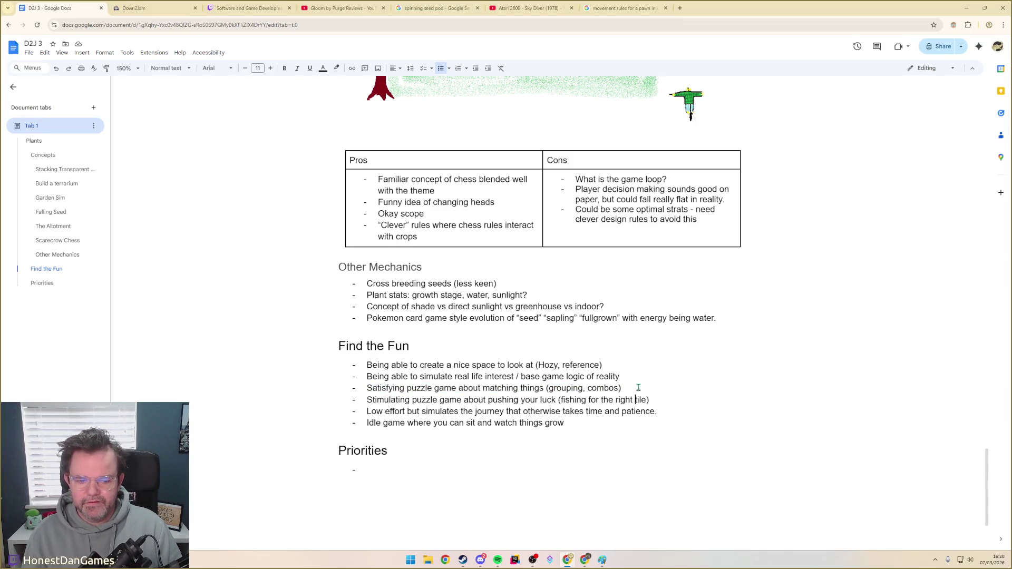
{"action": "key", "text": "Return"}
{"action": "key", "text": "ctrl+v"}
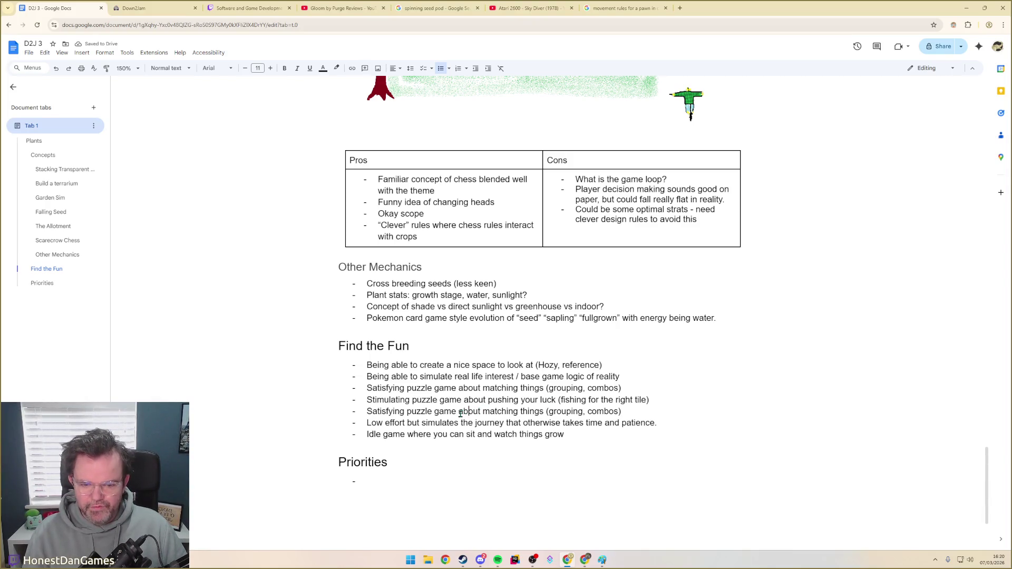
Reword the duplicated bullet to restricted movement and conflicting goals, removing the bracketed words
{"action": "left_click_drag", "start_coordinate": [460, 411], "coordinate": [547, 412]}
{"action": "type", "text": "restricted movement and conflicting goals"}
{"action": "key", "text": "ctrl+shift+Right"}
{"action": "key", "text": "ctrl+shift+Right"}
{"action": "key", "text": "Right"}
{"action": "key", "text": "BackSpace"}
{"action": "key", "text": "BackSpace"}
{"action": "key", "text": "BackSpace"}
{"action": "key", "text": "BackSpace"}
{"action": "key", "text": "BackSpace"}
{"action": "key", "text": "BackSpace"}
{"action": "key", "text": "BackSpace"}
{"action": "key", "text": "Down"}
{"action": "key", "text": "Down"}
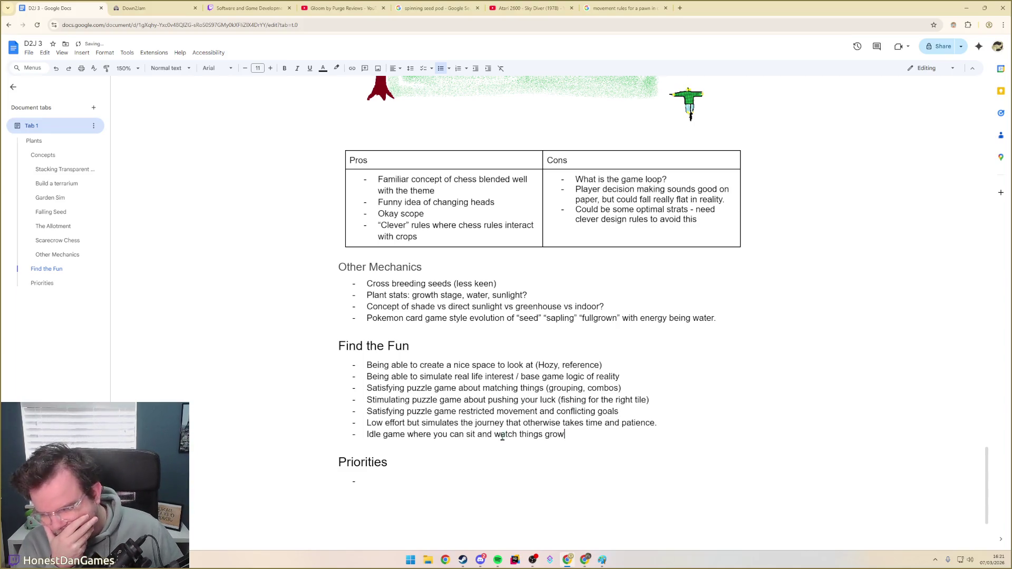
{"action": "scroll", "coordinate": [502, 436], "scroll_direction": "down", "scroll_amount": 1}
{"action": "scroll", "coordinate": [341, 384], "scroll_direction": "up", "scroll_amount": 3}
Make the heading a smaller Heading 3 reading 'Finding the Fun'
{"action": "left_click", "coordinate": [341, 385]}
{"action": "type", "text": "###"}
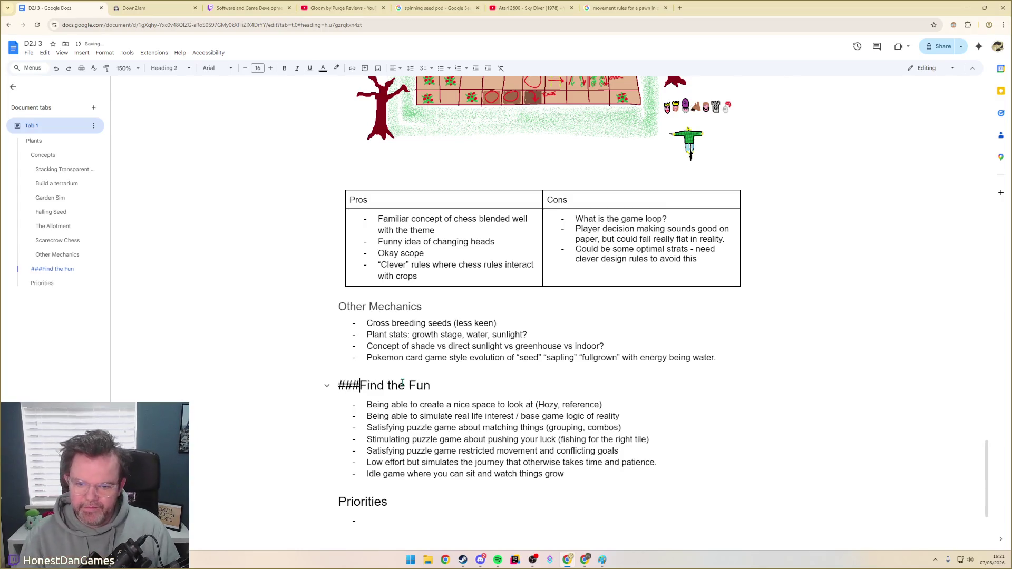
{"action": "key", "text": "space"}
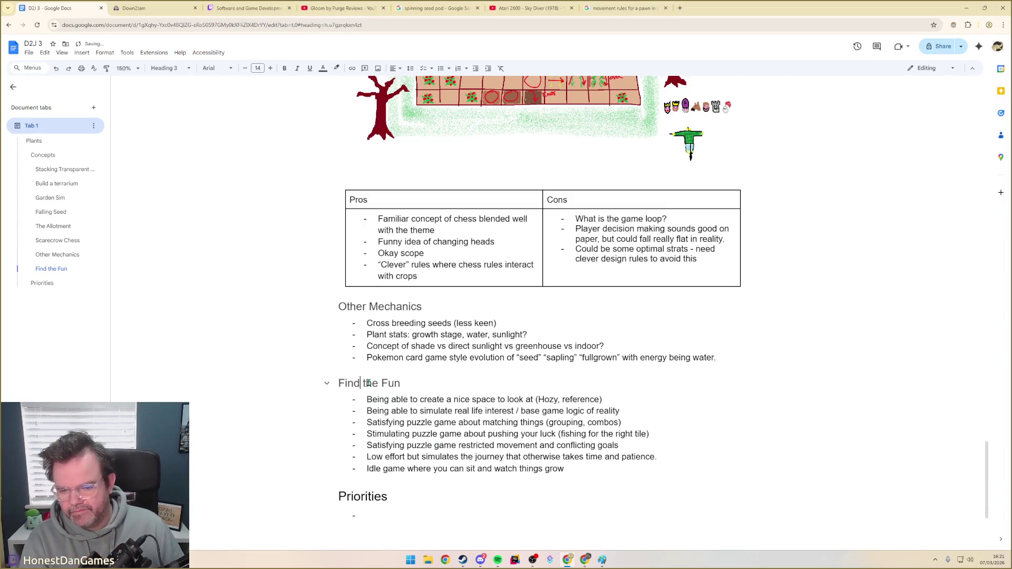
{"action": "type", "text": "ing"}
{"action": "key", "text": "Down"}
{"action": "key", "text": "Down"}
{"action": "key", "text": "Down"}
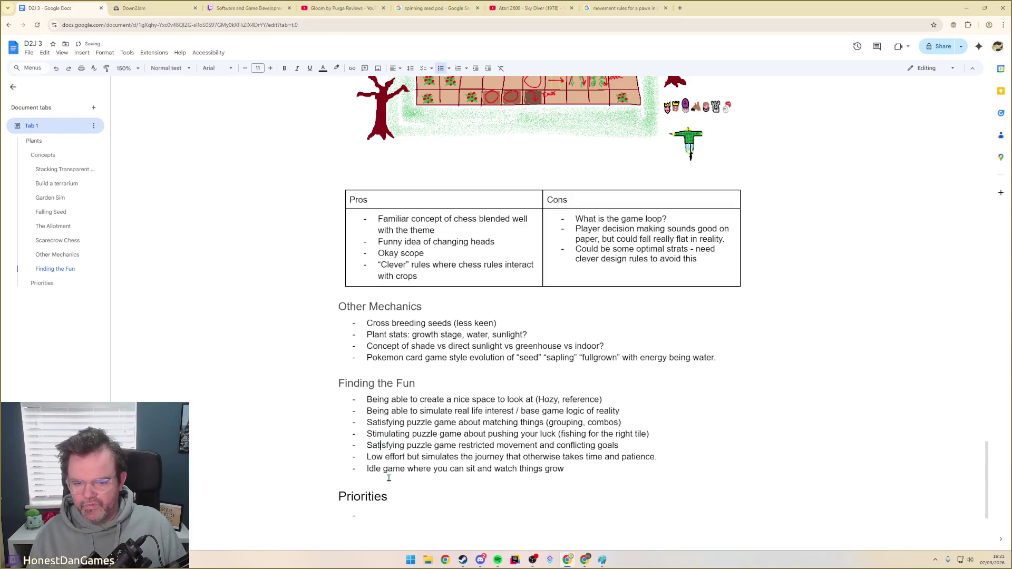
{"action": "left_click", "coordinate": [370, 515]}
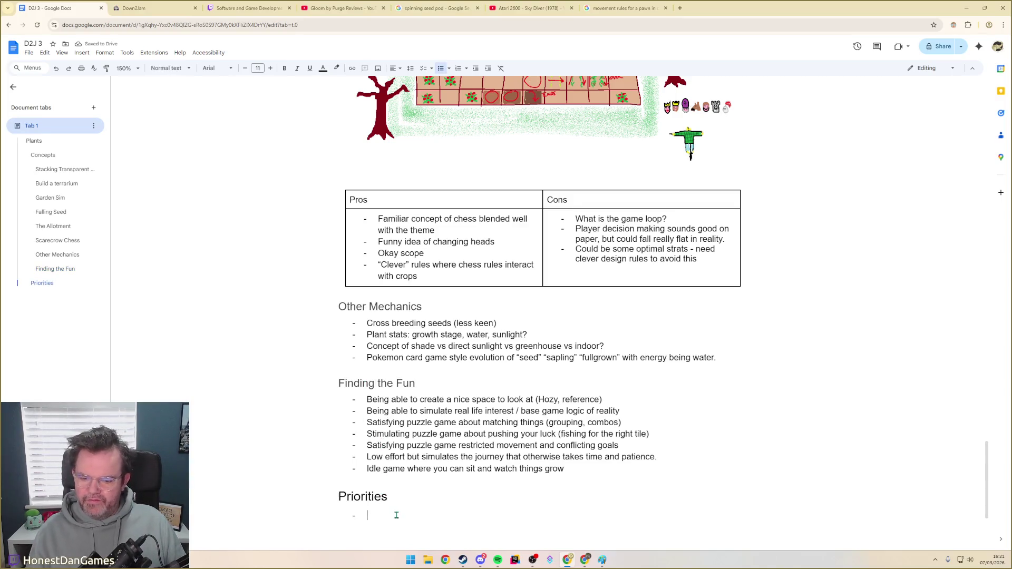
Rename the Priorities heading to Priority and move to the line below it
{"action": "double_click", "coordinate": [362, 496]}
{"action": "key", "text": "Right"}
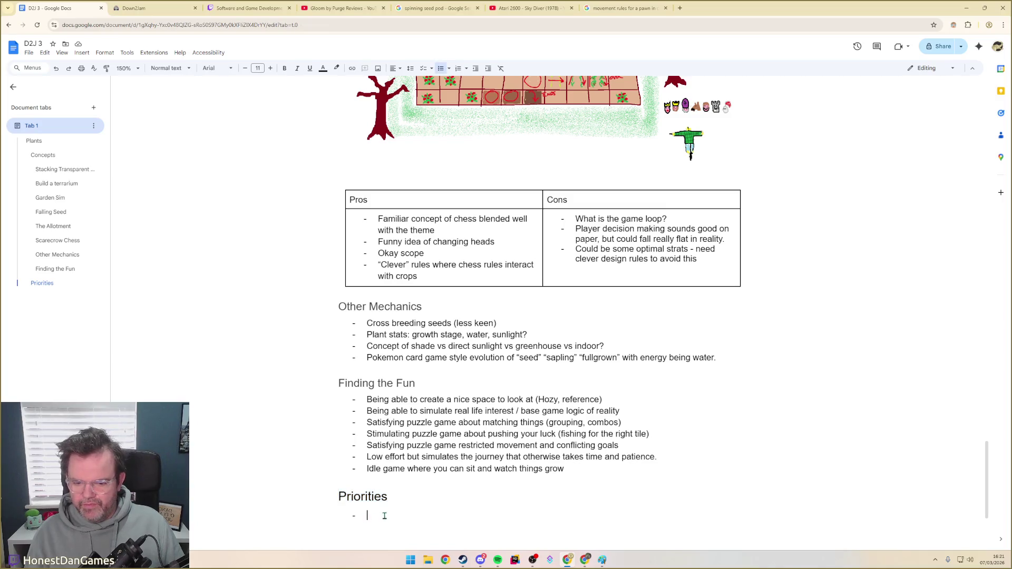
{"action": "key", "text": "BackSpace"}
{"action": "key", "text": "Down"}
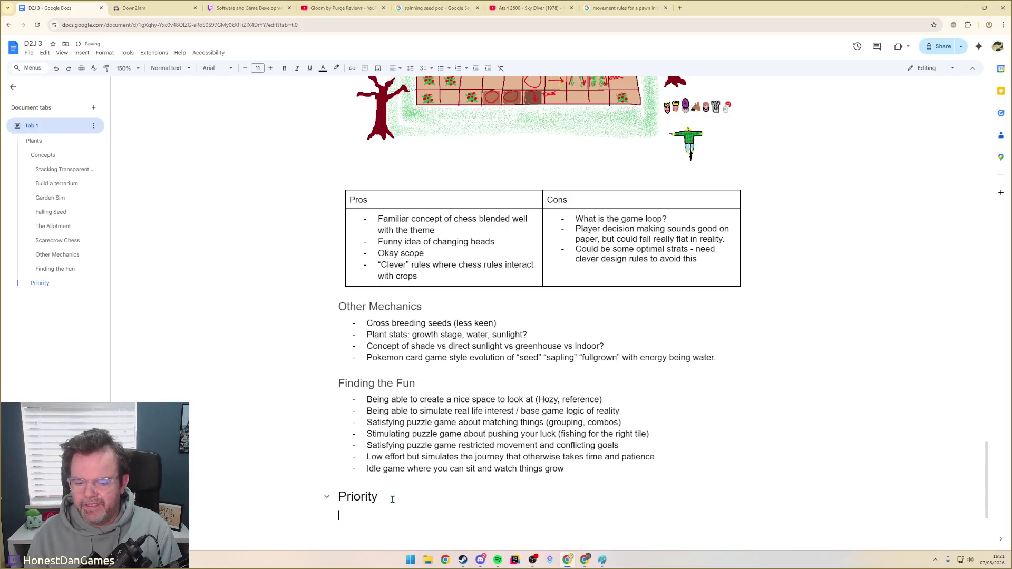
{"action": "type", "text": "1. "}
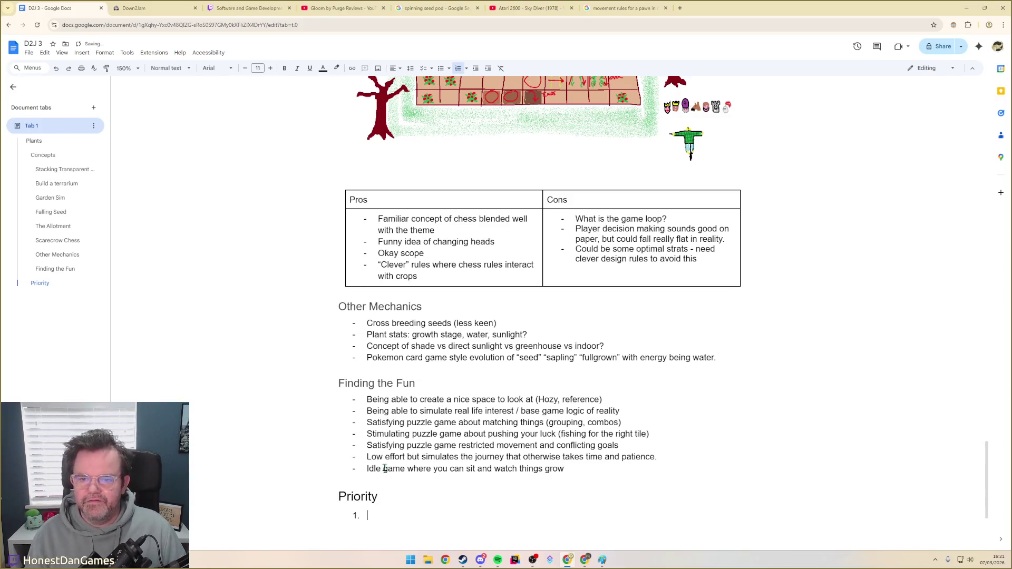
{"action": "type", "text": "Scarecrow Chess"}
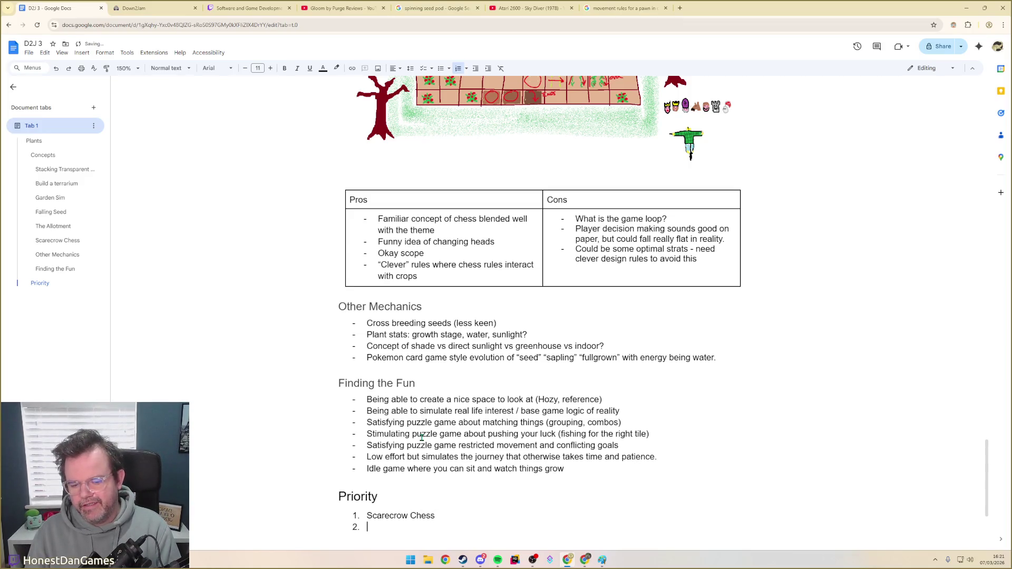
{"action": "type", "text": " 2. Garden Sim"}
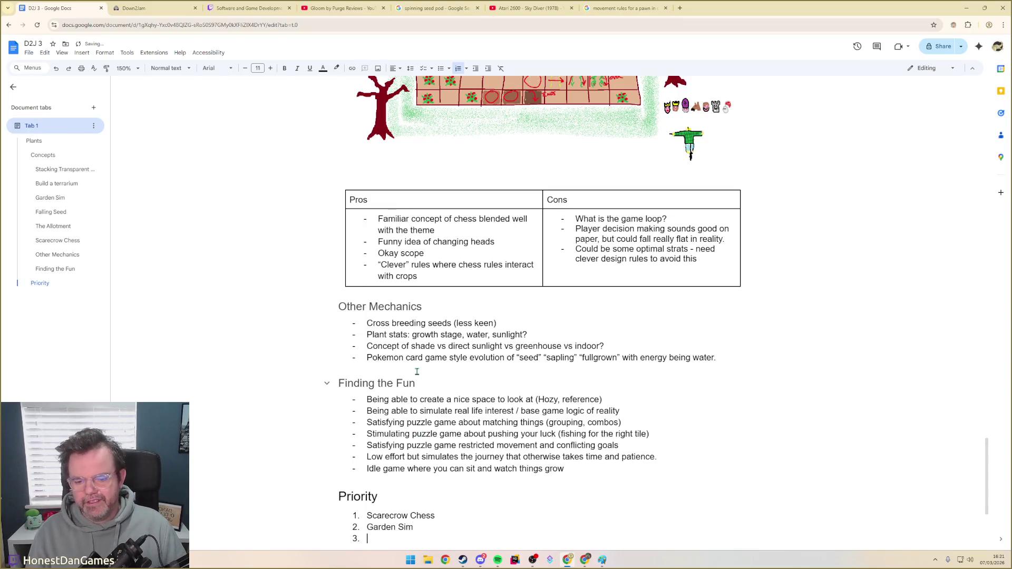
{"action": "scroll", "coordinate": [417, 371], "scroll_direction": "down", "scroll_amount": 1}
{"action": "scroll", "coordinate": [416, 371], "scroll_direction": "up", "scroll_amount": 3}
{"action": "scroll", "coordinate": [416, 372], "scroll_direction": "up", "scroll_amount": 2}
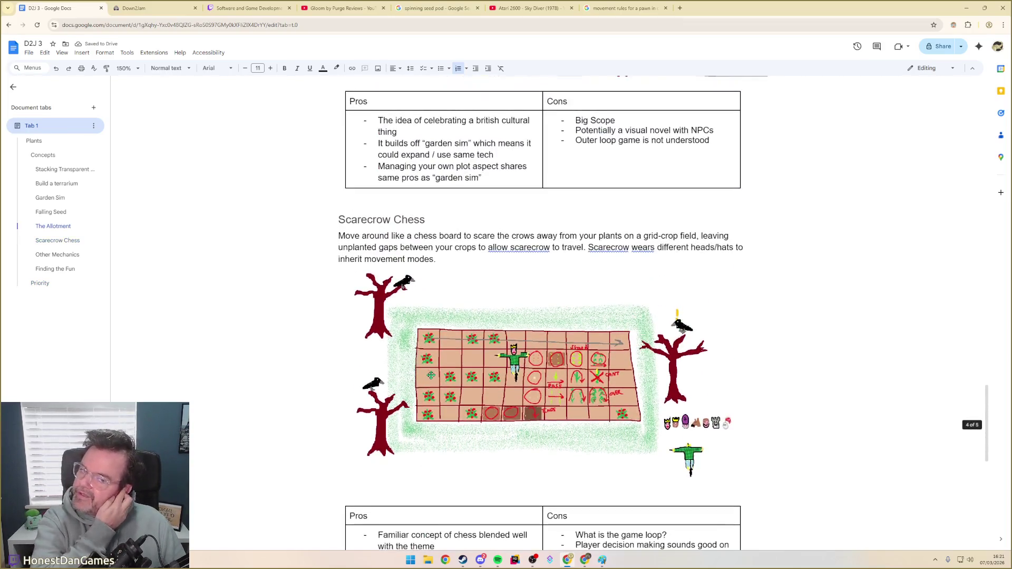
{"action": "scroll", "coordinate": [431, 375], "scroll_direction": "up", "scroll_amount": 2}
{"action": "scroll", "coordinate": [430, 376], "scroll_direction": "up", "scroll_amount": 2}
{"action": "scroll", "coordinate": [432, 372], "scroll_direction": "up", "scroll_amount": 2}
{"action": "scroll", "coordinate": [433, 356], "scroll_direction": "up", "scroll_amount": 2}
{"action": "scroll", "coordinate": [432, 356], "scroll_direction": "up", "scroll_amount": 3}
{"action": "scroll", "coordinate": [427, 355], "scroll_direction": "up", "scroll_amount": 3}
{"action": "scroll", "coordinate": [425, 352], "scroll_direction": "up", "scroll_amount": 3}
{"action": "scroll", "coordinate": [424, 346], "scroll_direction": "up", "scroll_amount": 2}
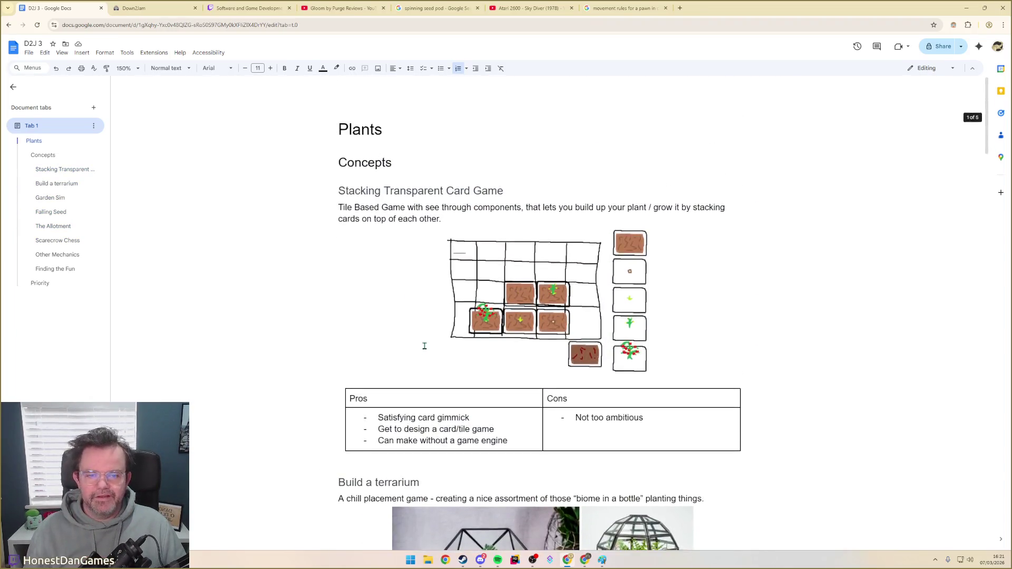
{"action": "scroll", "coordinate": [425, 346], "scroll_direction": "down", "scroll_amount": 4}
{"action": "scroll", "coordinate": [404, 361], "scroll_direction": "down", "scroll_amount": 5}
{"action": "scroll", "coordinate": [418, 393], "scroll_direction": "down", "scroll_amount": 5}
{"action": "scroll", "coordinate": [443, 396], "scroll_direction": "down", "scroll_amount": 5}
{"action": "scroll", "coordinate": [495, 408], "scroll_direction": "down", "scroll_amount": 5}
{"action": "scroll", "coordinate": [496, 408], "scroll_direction": "down", "scroll_amount": 3}
{"action": "type", "text": "Build a Terrarium"}
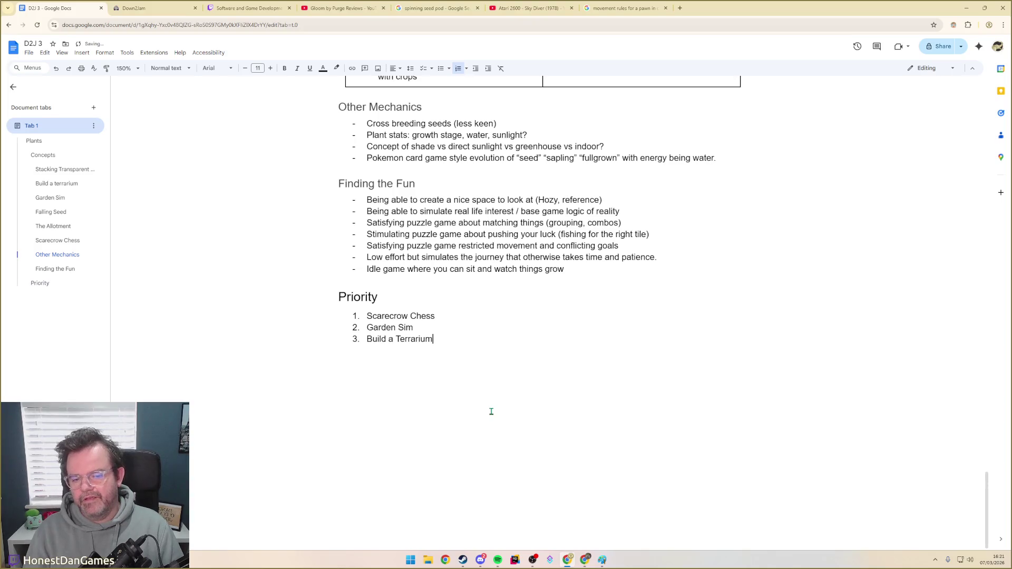
List The Allotment and Build a Terrarium, inserting empty numbered slots above them
{"action": "key", "text": "Home"}
{"action": "key", "text": "Return"}
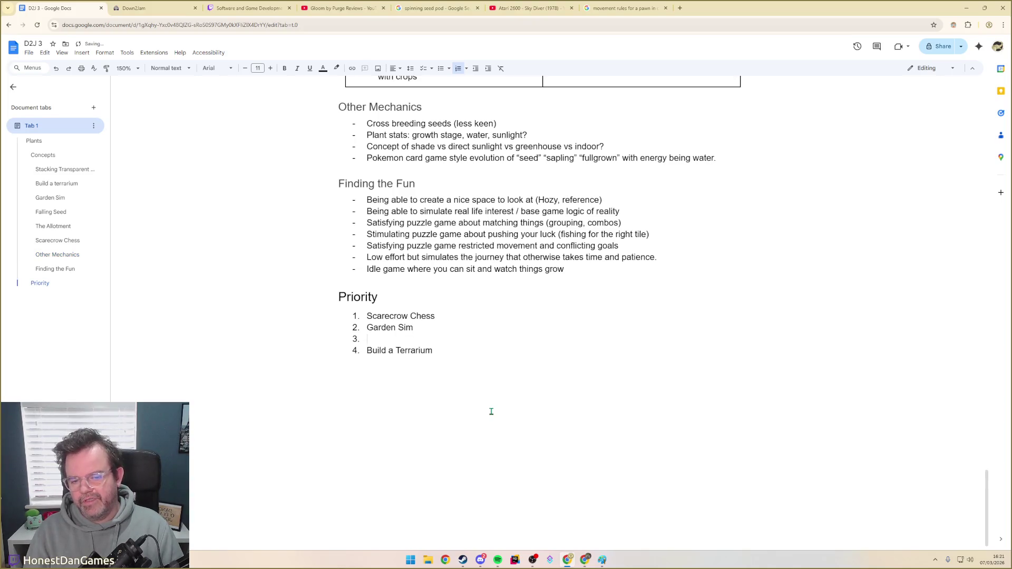
{"action": "type", "text": "The Allotment"}
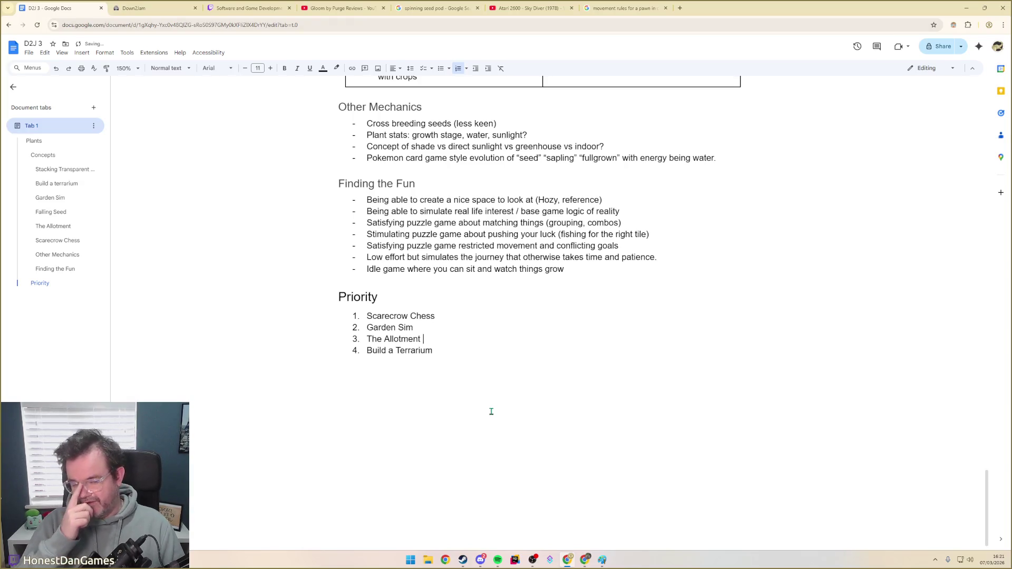
{"action": "key", "text": "Return"}
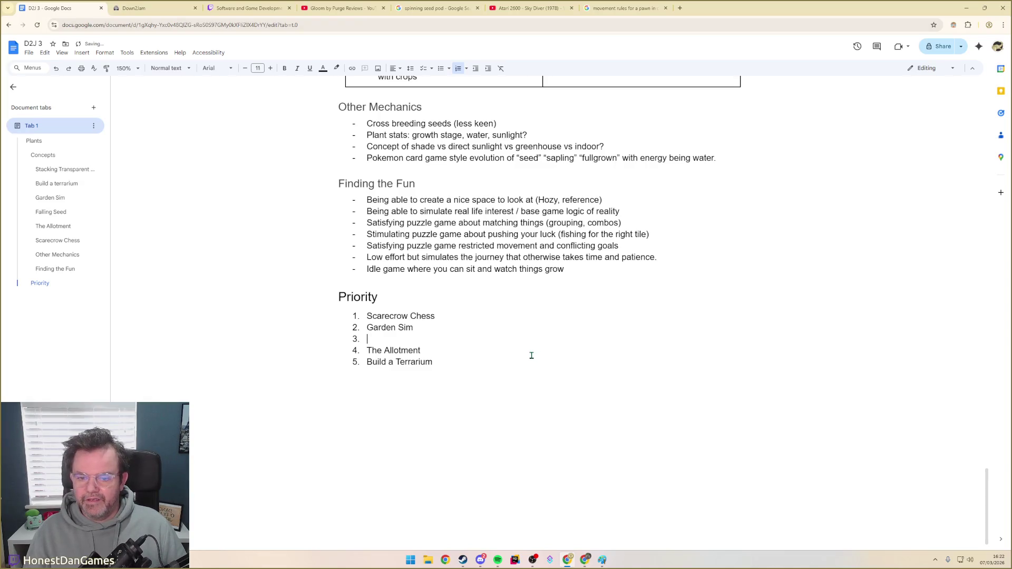
{"action": "type", "text": "St"}
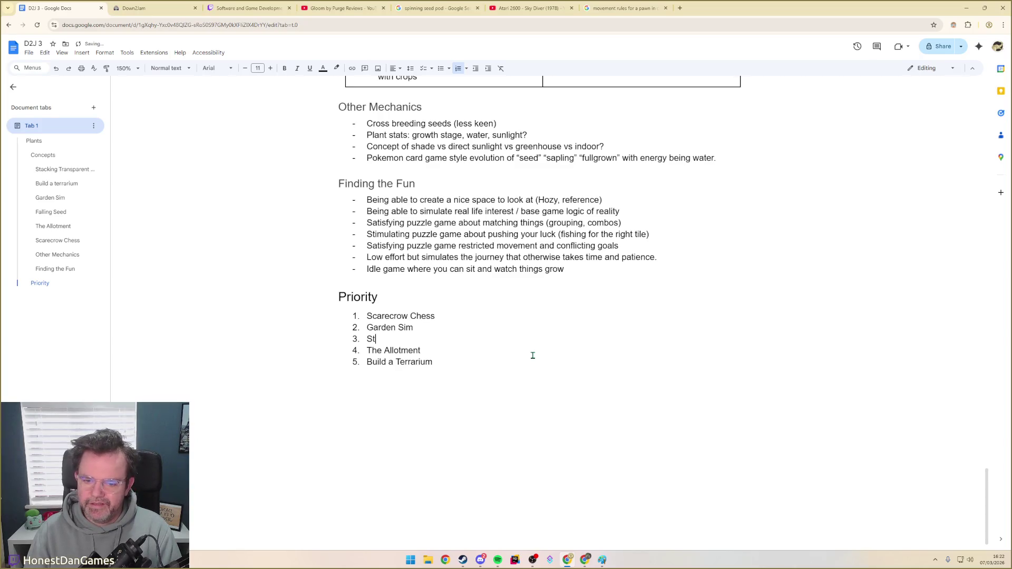
{"action": "type", "text": "a"}
{"action": "scroll", "coordinate": [533, 355], "scroll_direction": "up", "scroll_amount": 3}
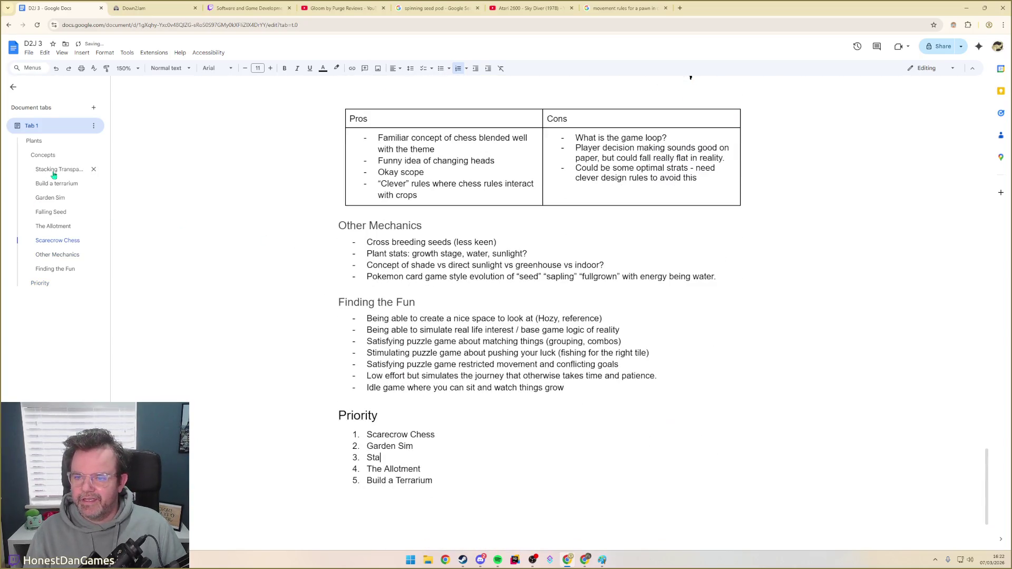
Enter Stacking Transparent Cards as priority 3, then return to the Docs home page
{"action": "left_click", "coordinate": [55, 173]}
{"action": "scroll", "coordinate": [428, 192], "scroll_direction": "up", "scroll_amount": 1}
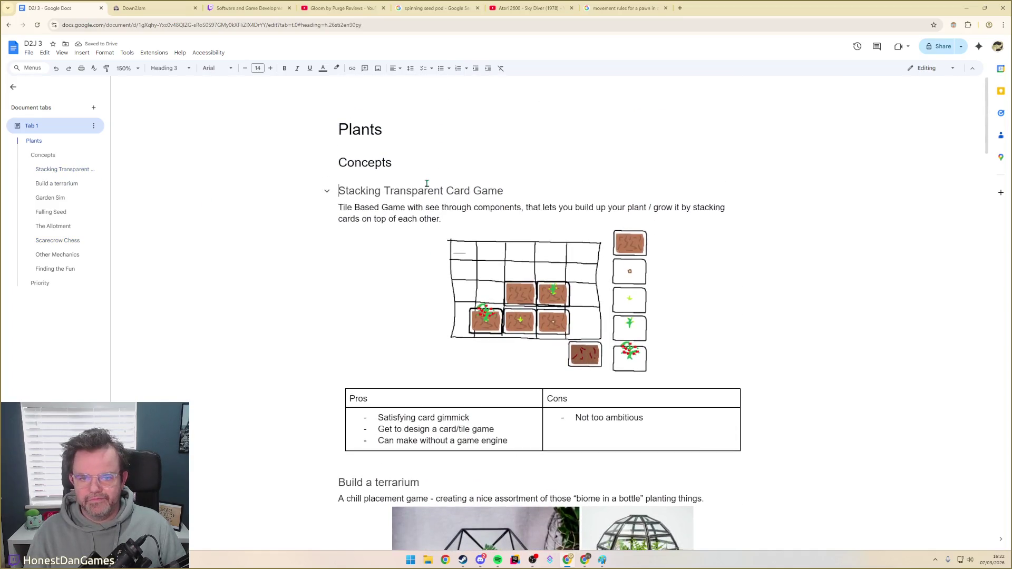
{"action": "scroll", "coordinate": [412, 194], "scroll_direction": "down", "scroll_amount": 5}
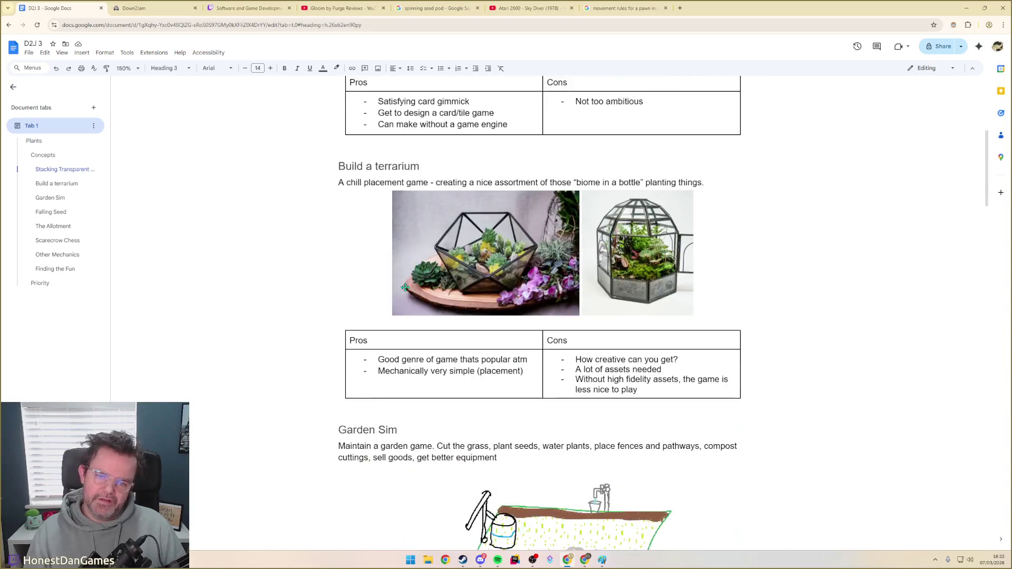
{"action": "scroll", "coordinate": [412, 193], "scroll_direction": "down", "scroll_amount": 10}
{"action": "scroll", "coordinate": [413, 193], "scroll_direction": "down", "scroll_amount": 10}
{"action": "scroll", "coordinate": [412, 193], "scroll_direction": "down", "scroll_amount": 5}
{"action": "scroll", "coordinate": [412, 193], "scroll_direction": "down", "scroll_amount": 5}
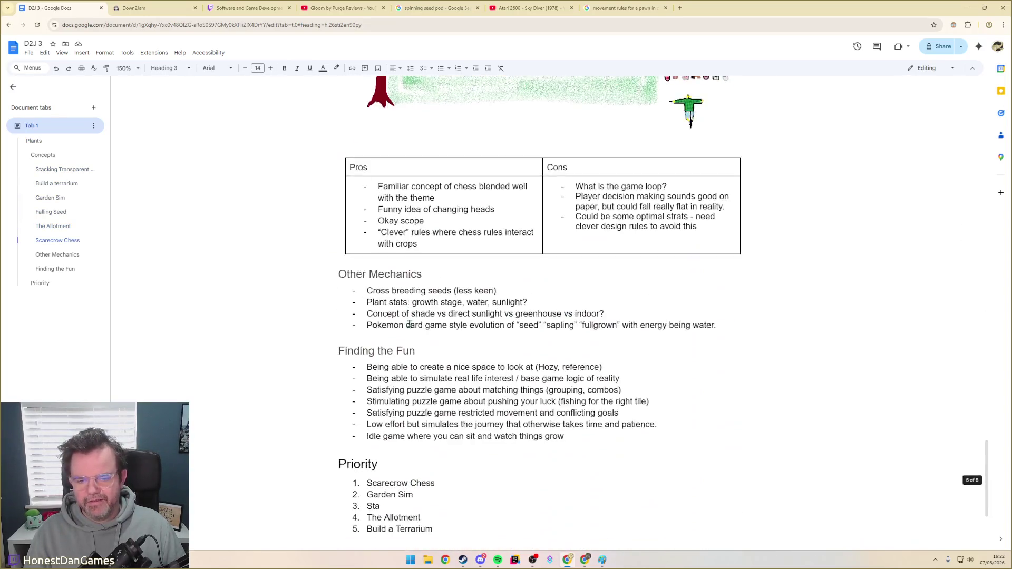
{"action": "scroll", "coordinate": [407, 317], "scroll_direction": "down", "scroll_amount": 2}
{"action": "type", "text": "cking Transpare"}
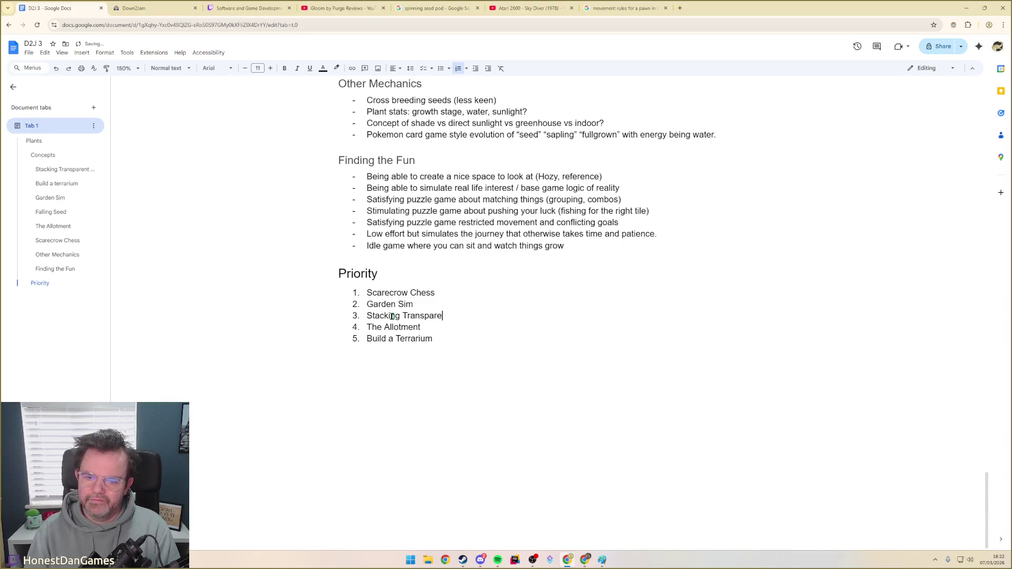
{"action": "type", "text": "nt Cards"}
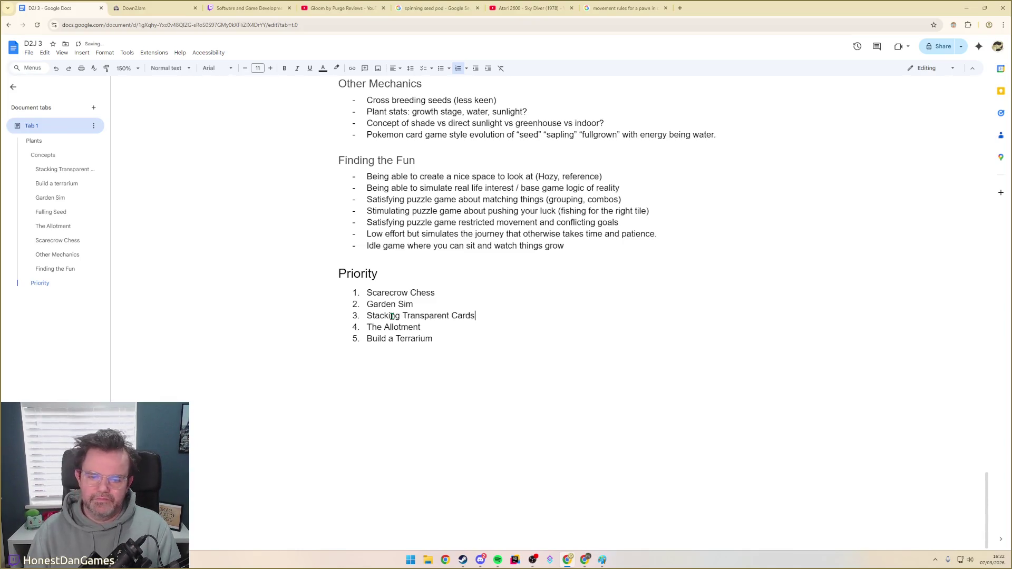
{"action": "left_click", "coordinate": [53, 169]}
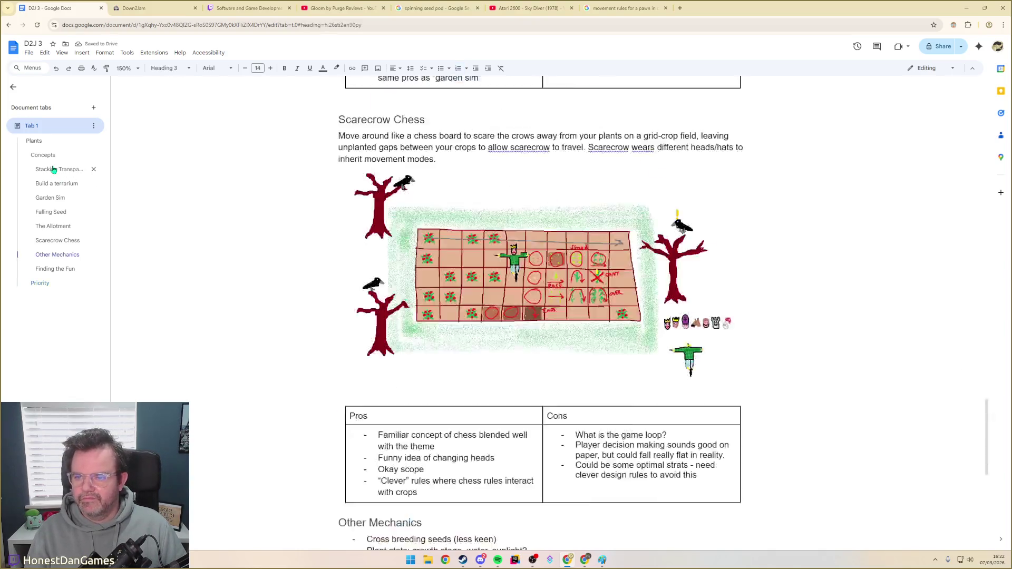
{"action": "key", "text": "alt+Left"}
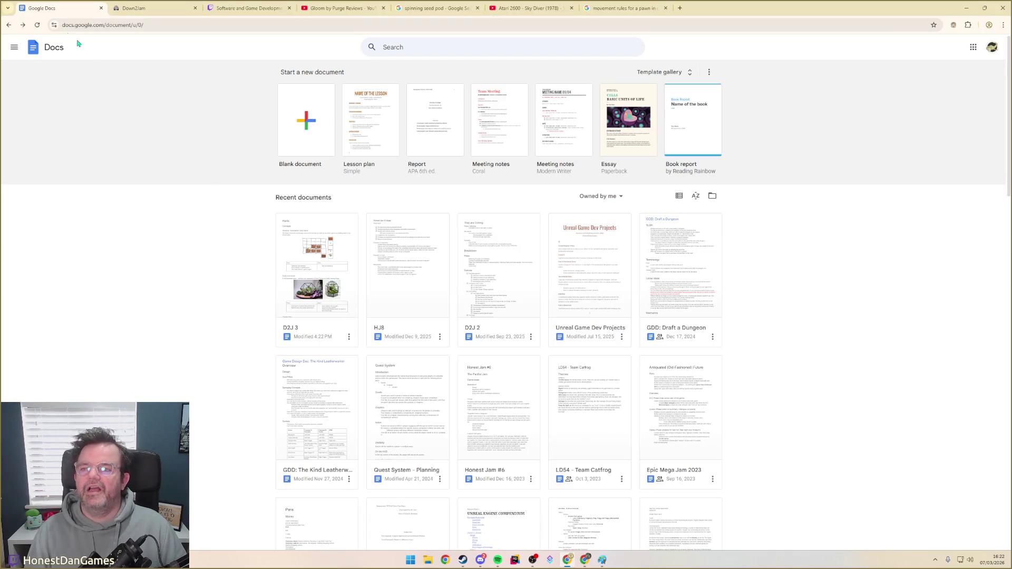
Reopen D2J 3 at 150% zoom and place the caret after 'Stacking Transparent Cards' in Priority
{"action": "left_click", "coordinate": [23, 25]}
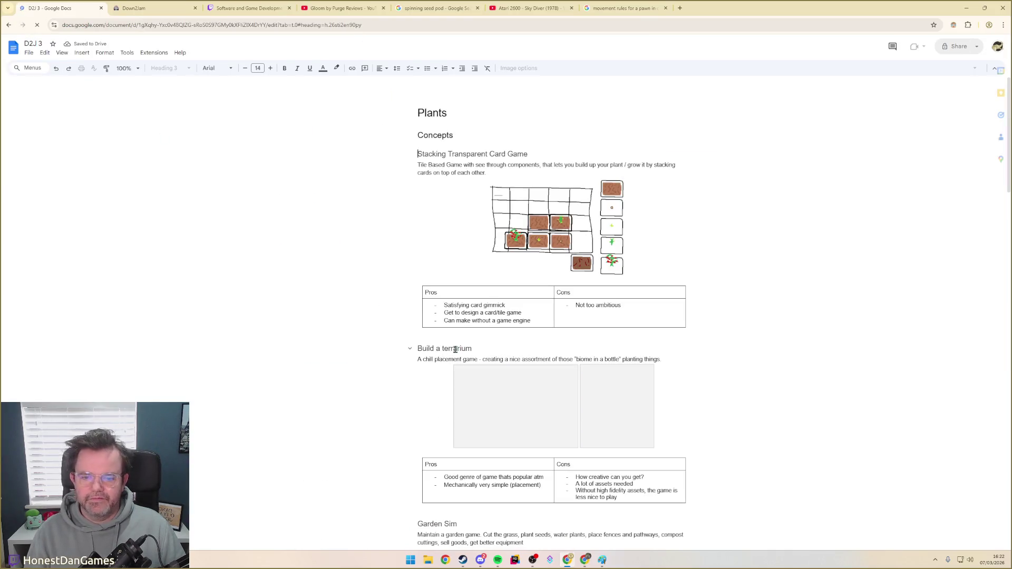
{"action": "left_click", "coordinate": [128, 69]}
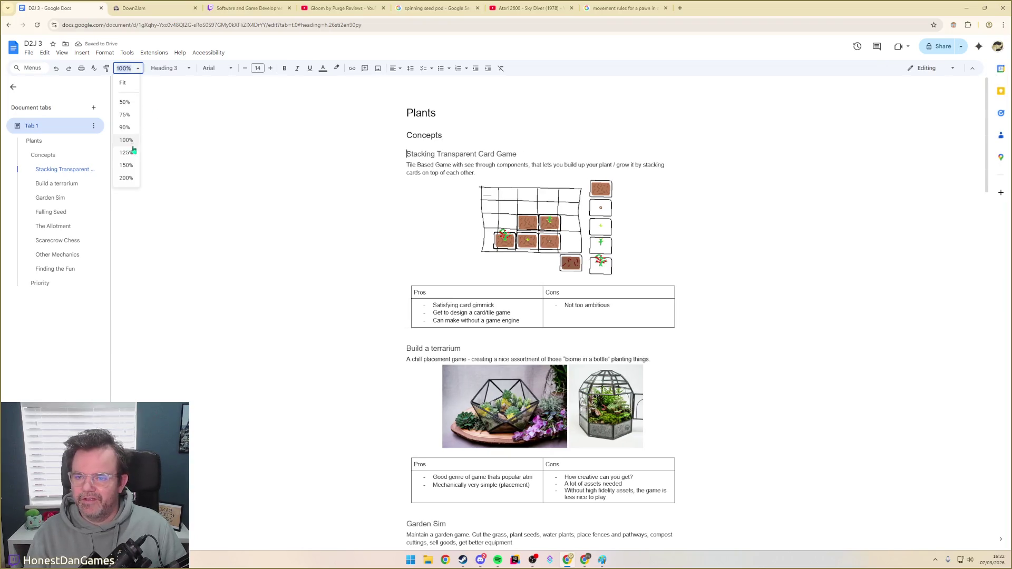
{"action": "left_click", "coordinate": [127, 165]}
{"action": "scroll", "coordinate": [418, 288], "scroll_direction": "down", "scroll_amount": 5}
{"action": "scroll", "coordinate": [377, 308], "scroll_direction": "down", "scroll_amount": 10}
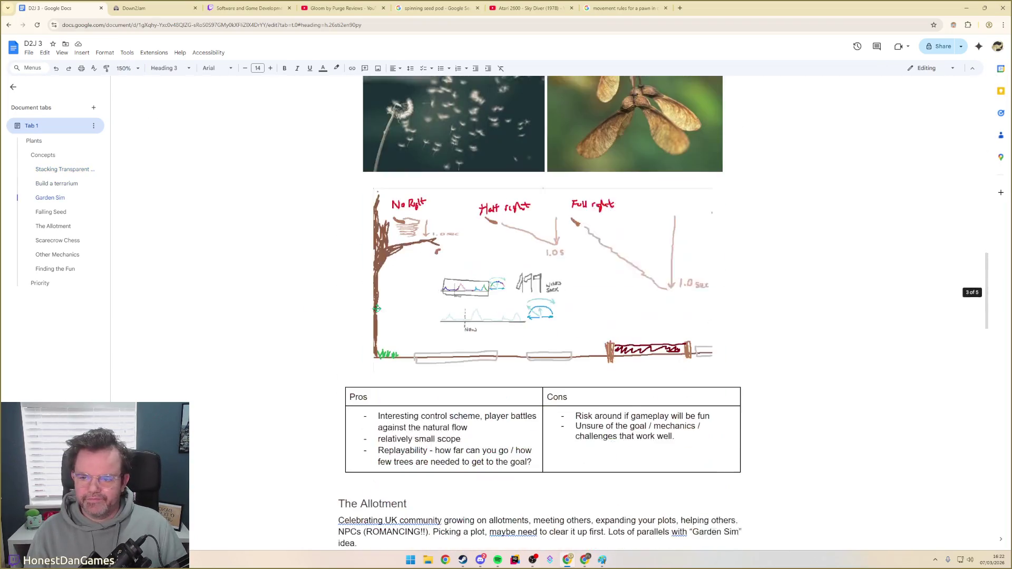
{"action": "left_click", "coordinate": [41, 285]}
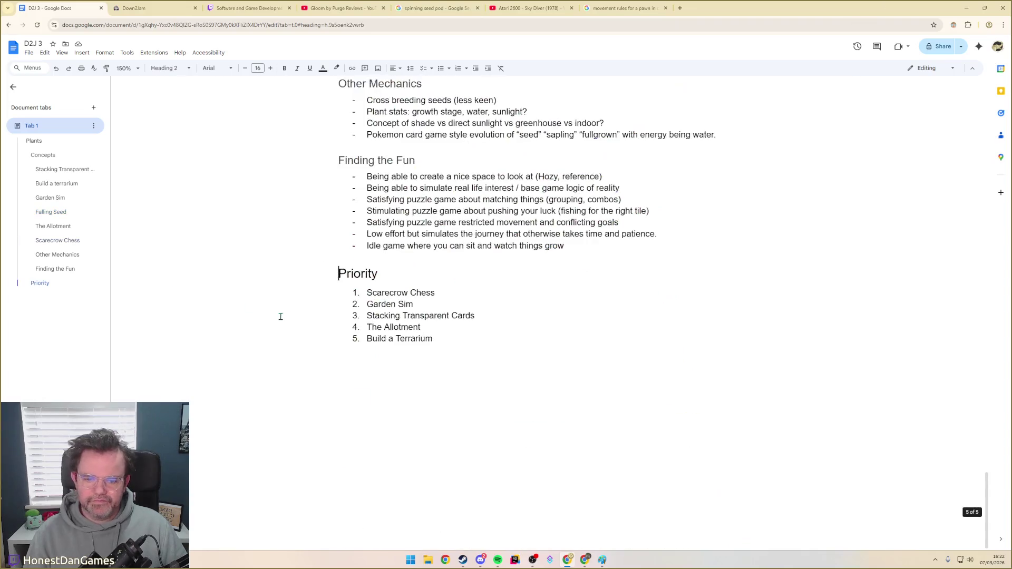
{"action": "left_click", "coordinate": [493, 319]}
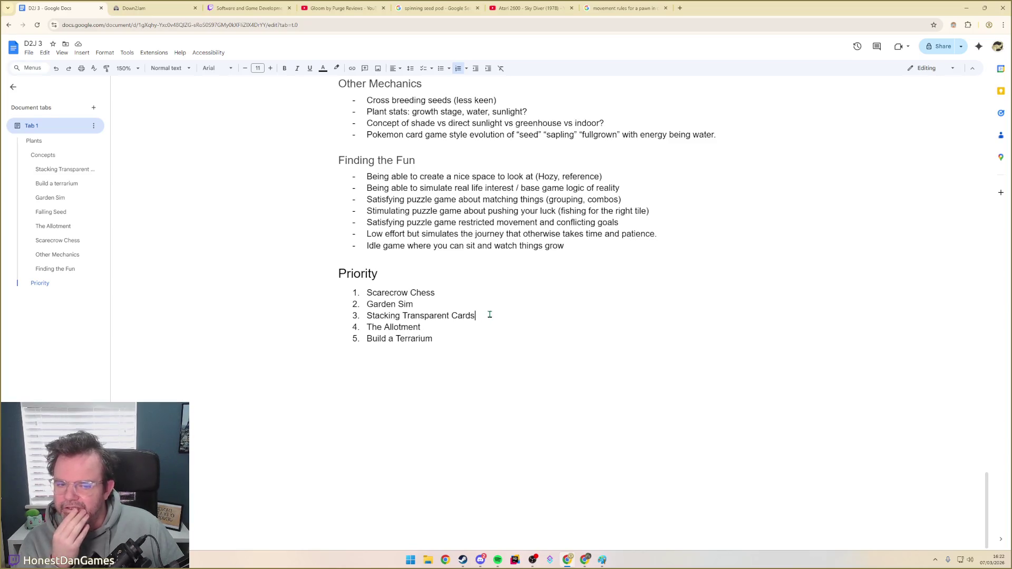
Add 'Falling Seed' as the fourth Priority item, then move to the end of Scarecrow Chess
{"action": "key", "text": "Return"}
{"action": "type", "text": "Falling Seed"}
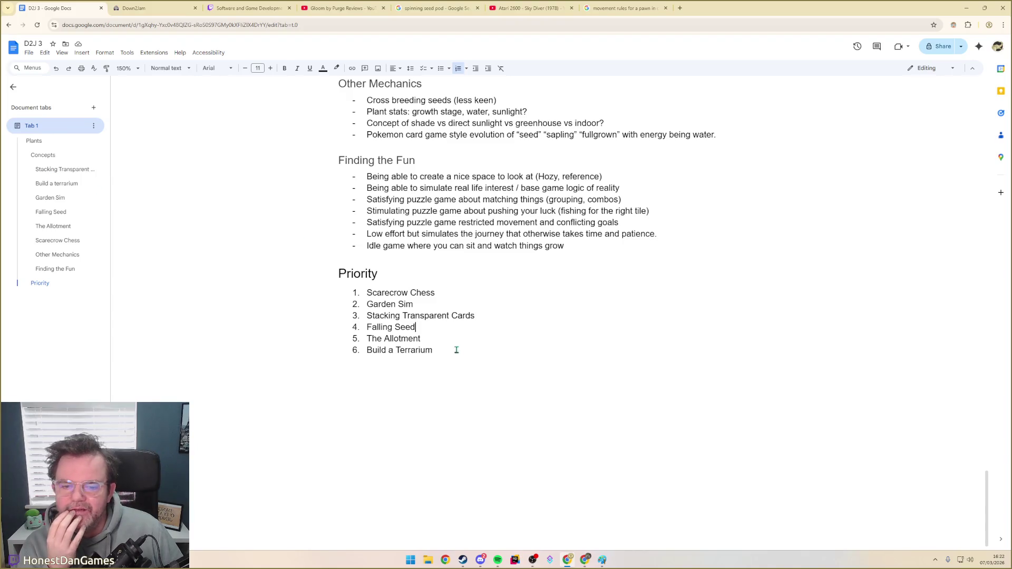
{"action": "left_click", "coordinate": [437, 293]}
{"action": "type", "text": "- Lower Scope, "}
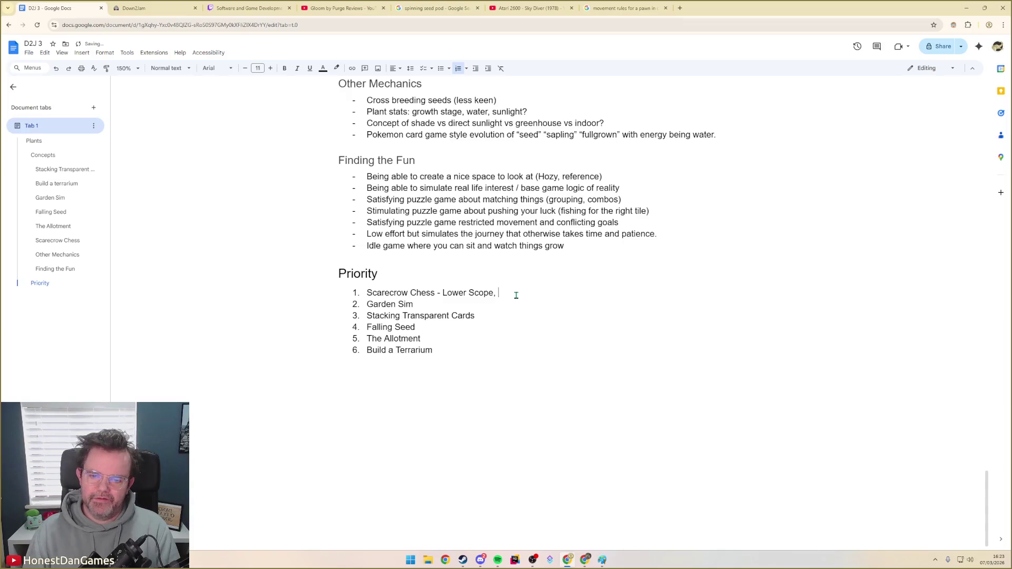
{"action": "type", "text": "Good idea"}
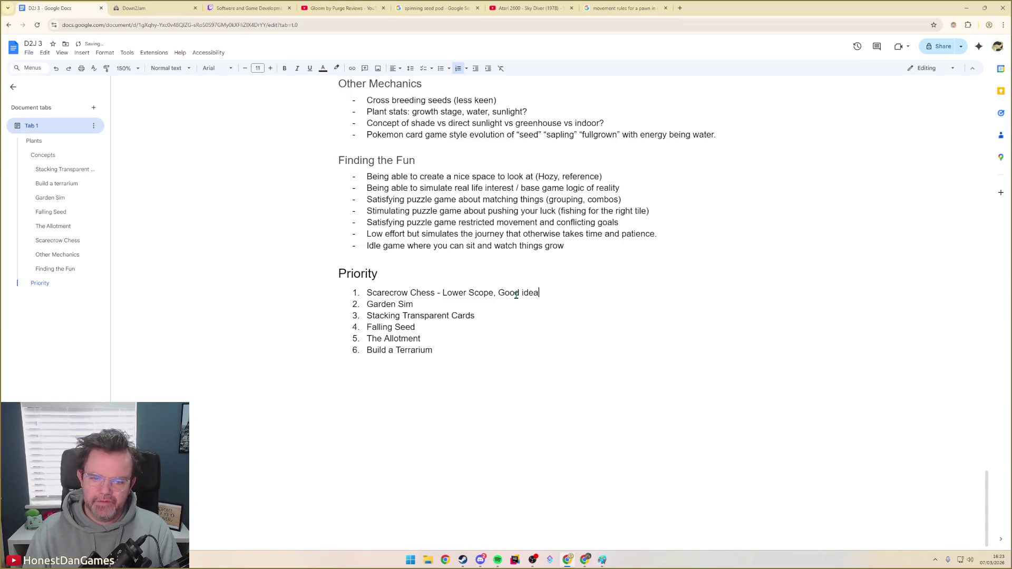
{"action": "type", "text": " -"}
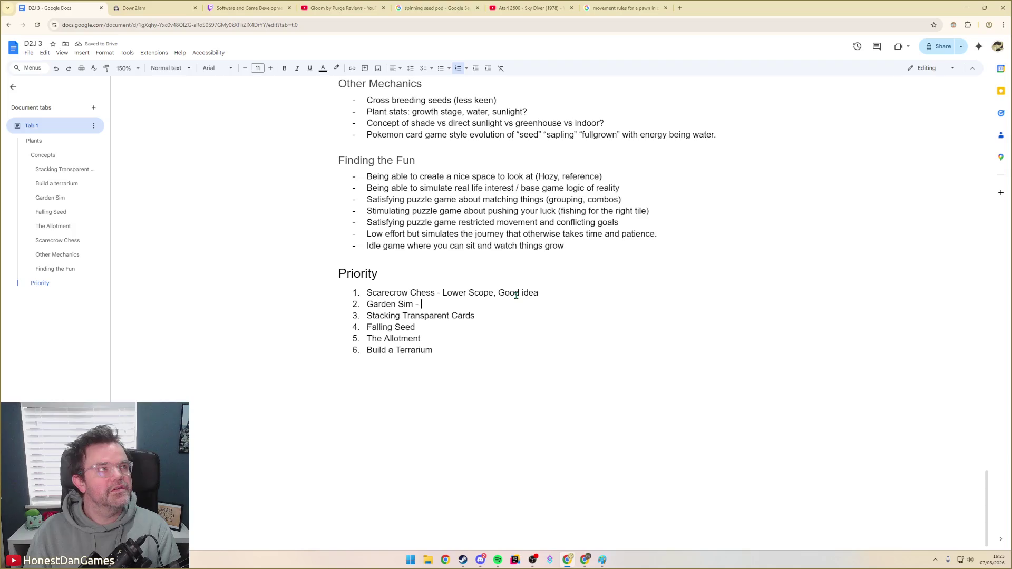
{"action": "type", "text": "Goo"}
Note verdicts on Scarecrow Chess, Garden Sim and Stacking Transparent Cards, fixing typos
{"action": "key", "text": "BackSpace"}
{"action": "key", "text": "BackSpace"}
{"action": "key", "text": "BackSpace"}
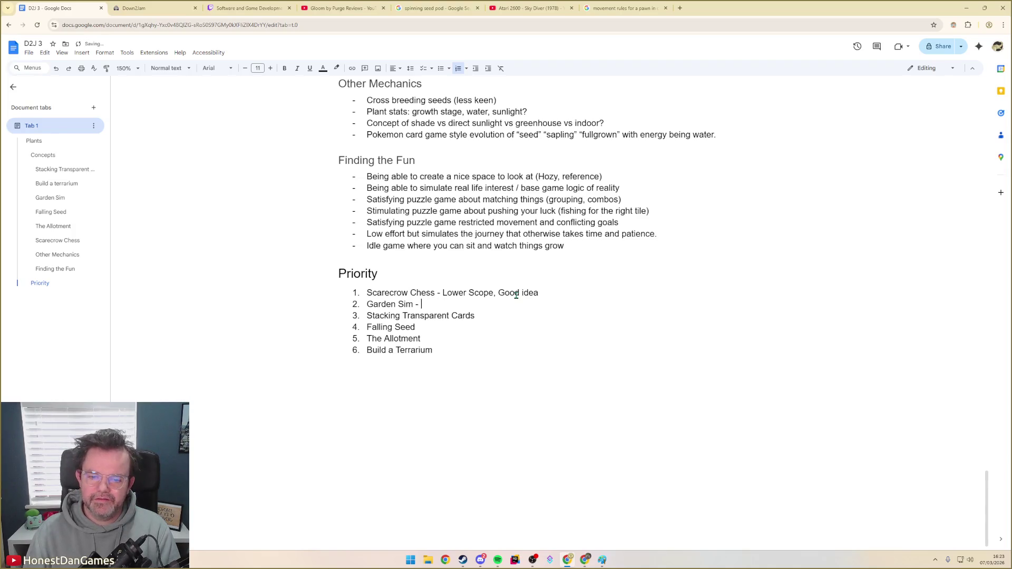
{"action": "type", "text": "Too high sco"}
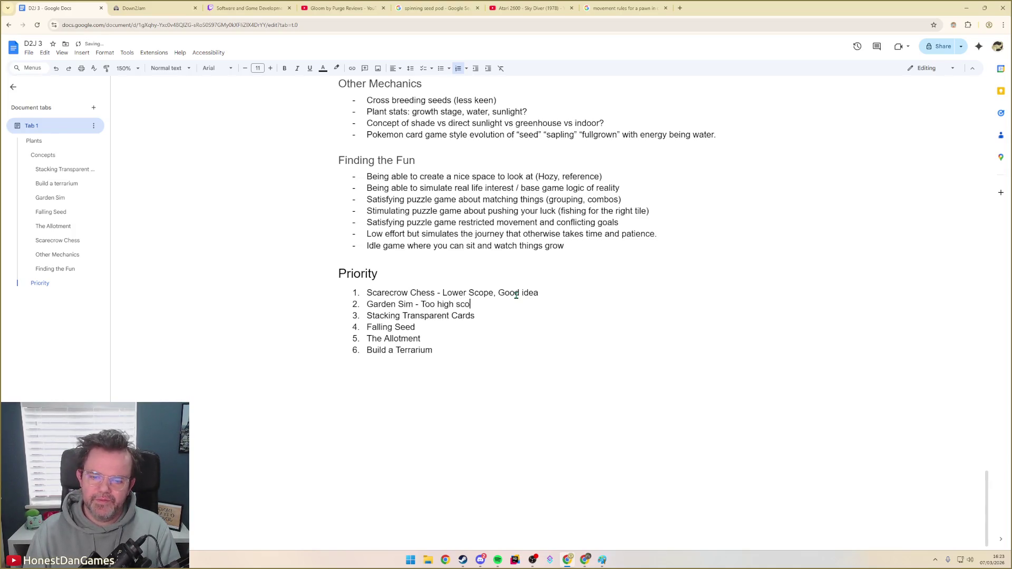
{"action": "type", "text": "pe, otherwise would love to explore"}
{"action": "key", "text": "Down"}
{"action": "type", "text": "- "}
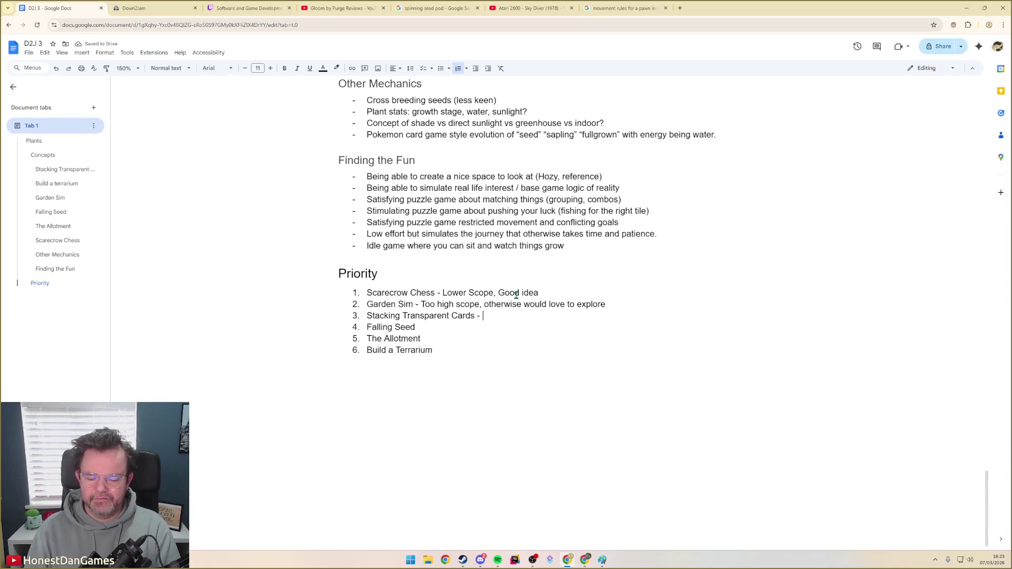
{"action": "type", "text": "Low"}
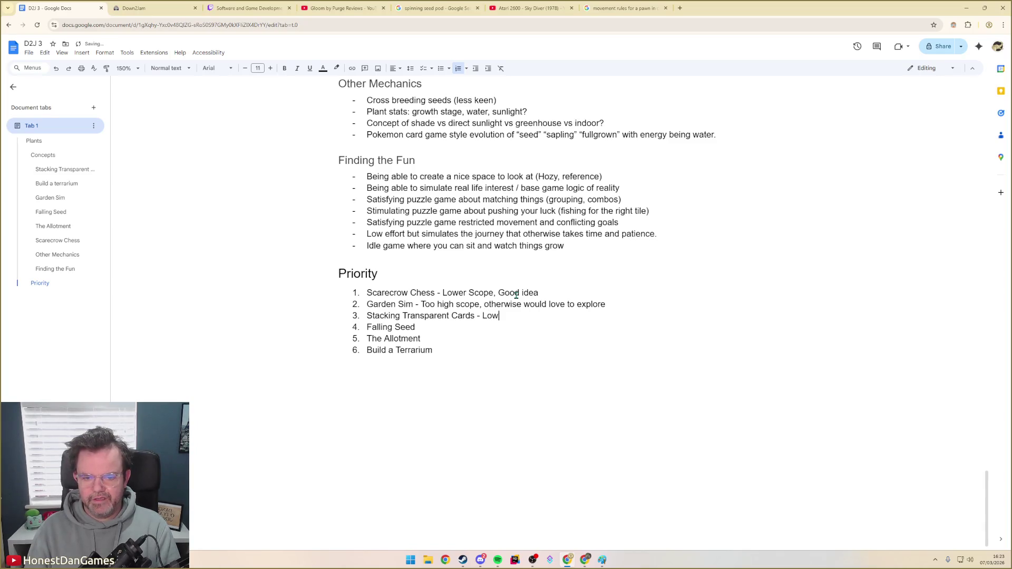
{"action": "type", "text": "er scope but idea not dfu"}
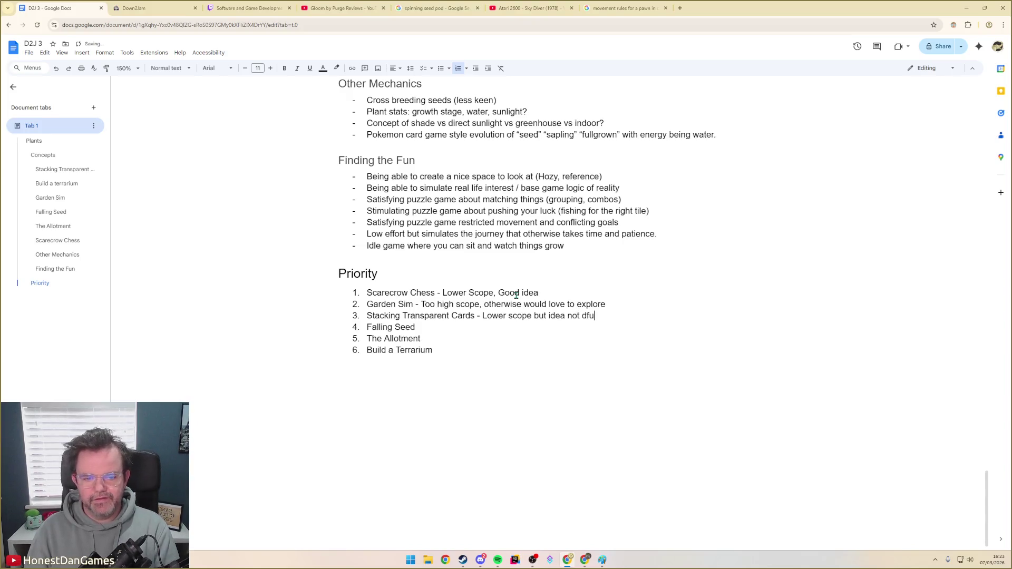
{"action": "key", "text": "BackSpace"}
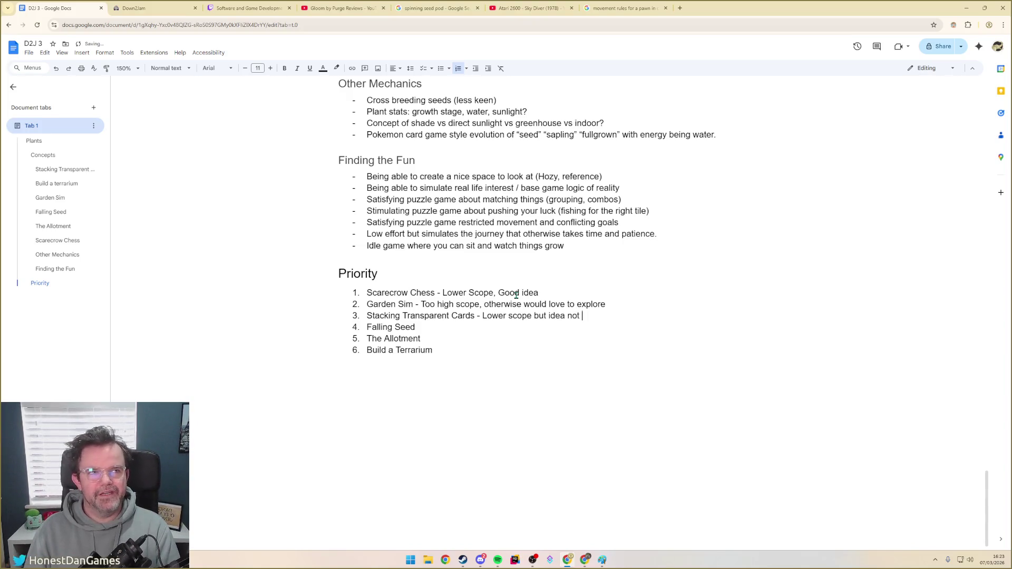
{"action": "key", "text": "ctrl+BackSpace"}
{"action": "key", "text": "ctrl+BackSpace"}
{"action": "key", "text": "ctrl+BackSpace"}
{"action": "key", "text": "ctrl+BackSpace"}
{"action": "key", "text": "ctrl+BackSpace"}
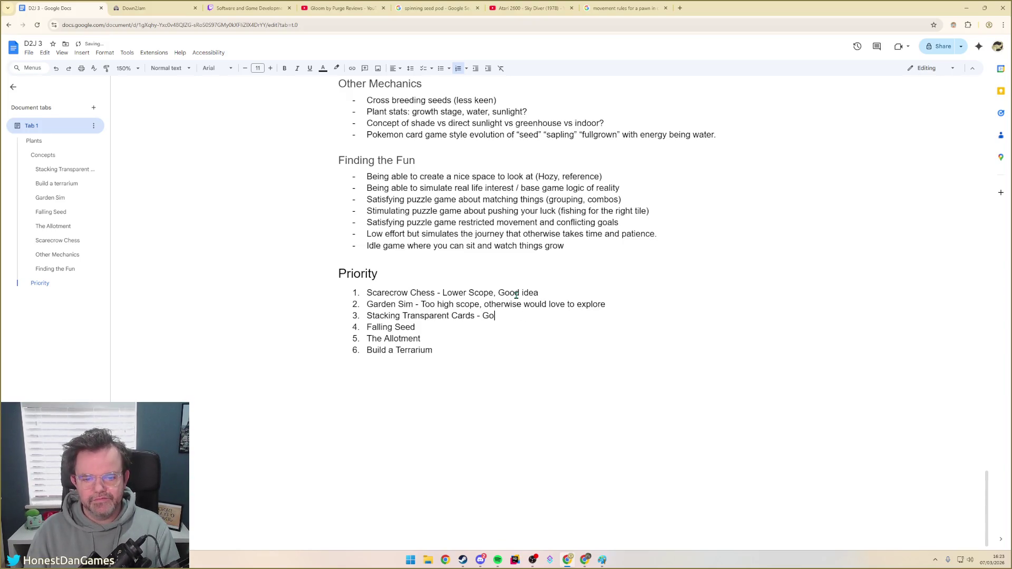
{"action": "type", "text": "od gimmick, unclear mechanic"}
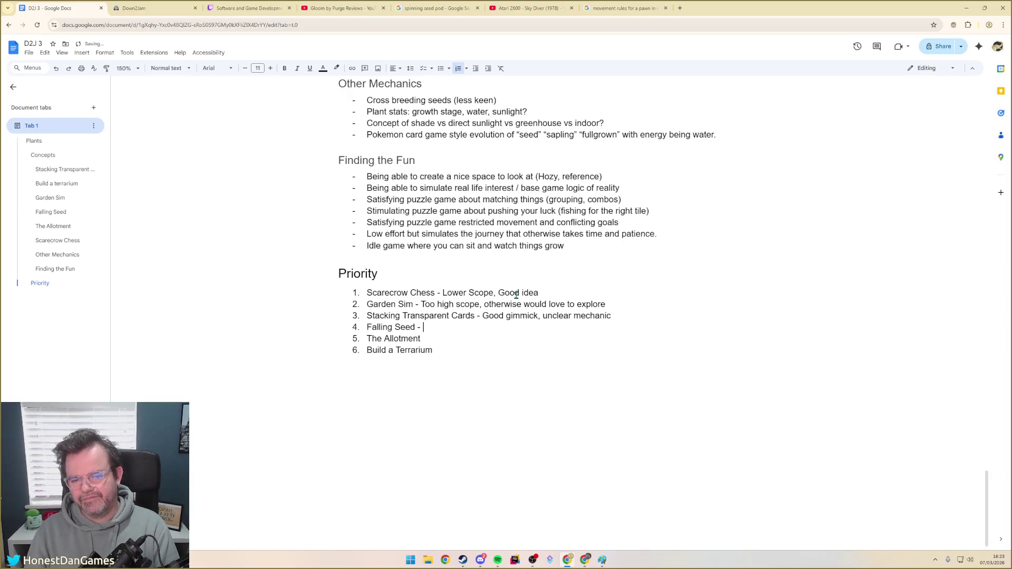
{"action": "type", "text": "Risks of just not"}
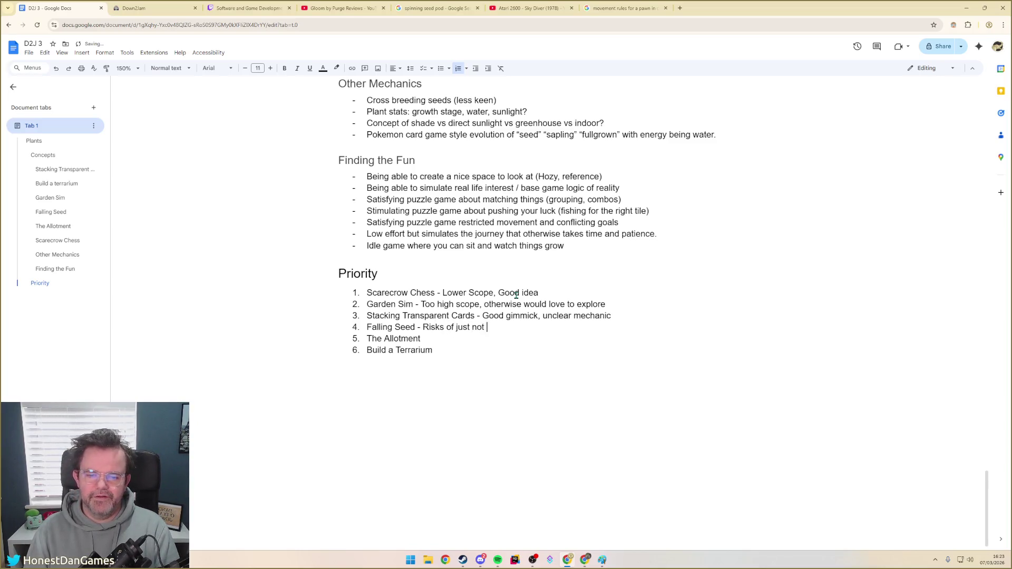
{"action": "type", "text": " fun"}
Note verdicts on Falling Seed, The Allotment and Build a Terrarium ('Needs assets and limited creativity')
{"action": "key", "text": "Down"}
{"action": "type", "text": "- To"}
{"action": "key", "text": "Down"}
{"action": "type", "text": "- "}
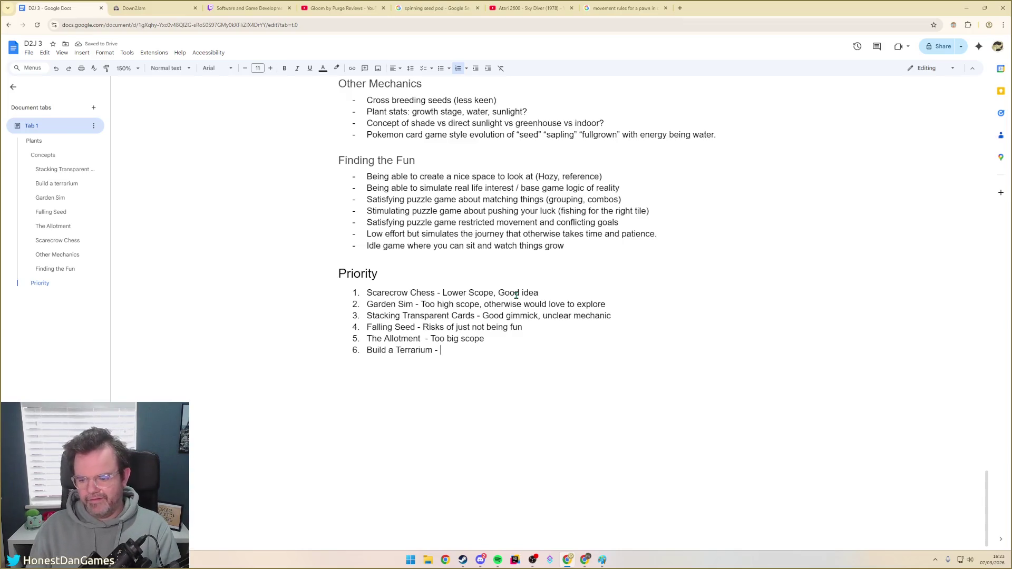
{"action": "type", "text": "N"}
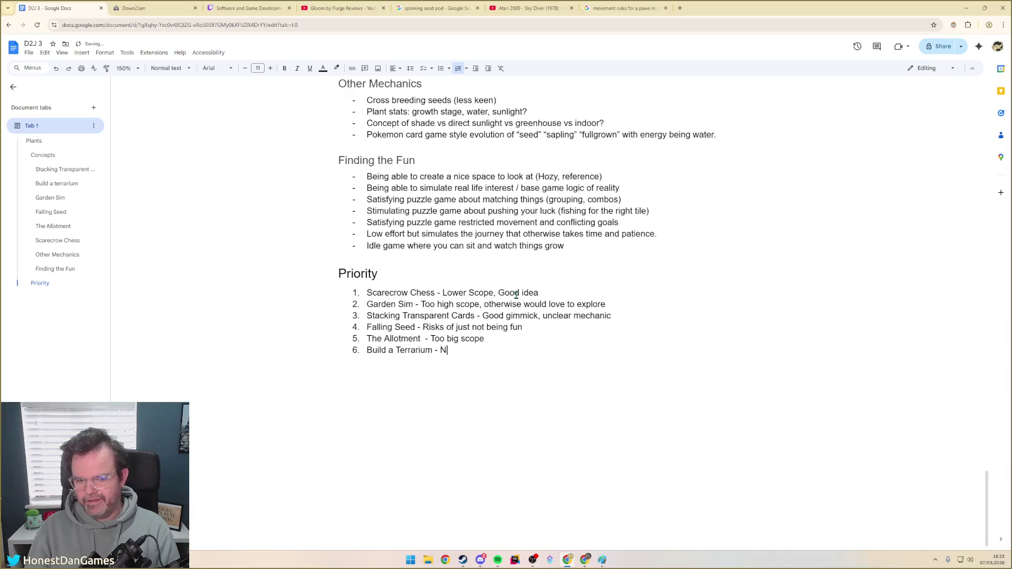
{"action": "type", "text": "and "}
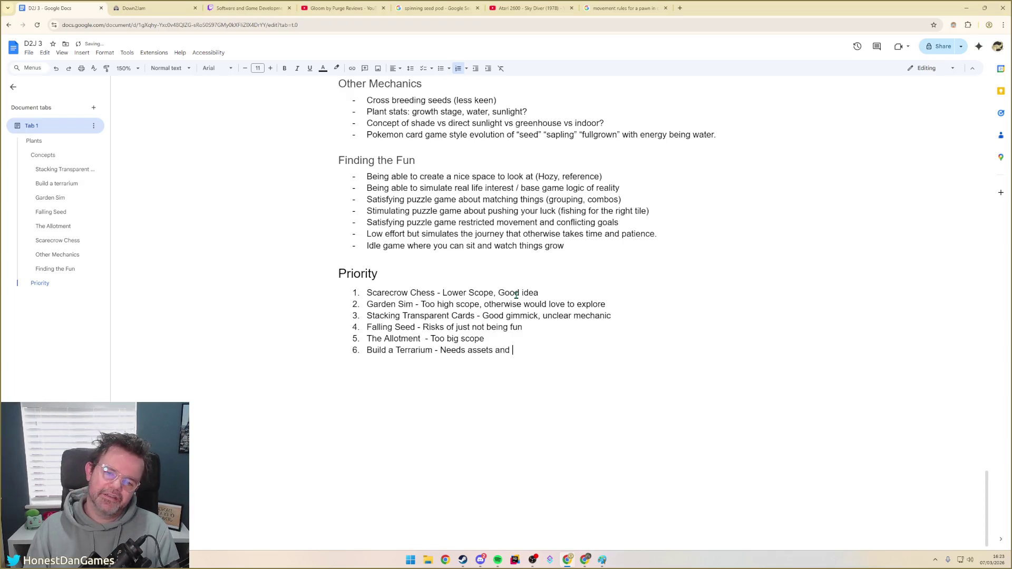
{"action": "type", "text": "sur"}
{"action": "key", "text": "BackSpace"}
{"action": "key", "text": "BackSpace"}
{"action": "key", "text": "BackSpace"}
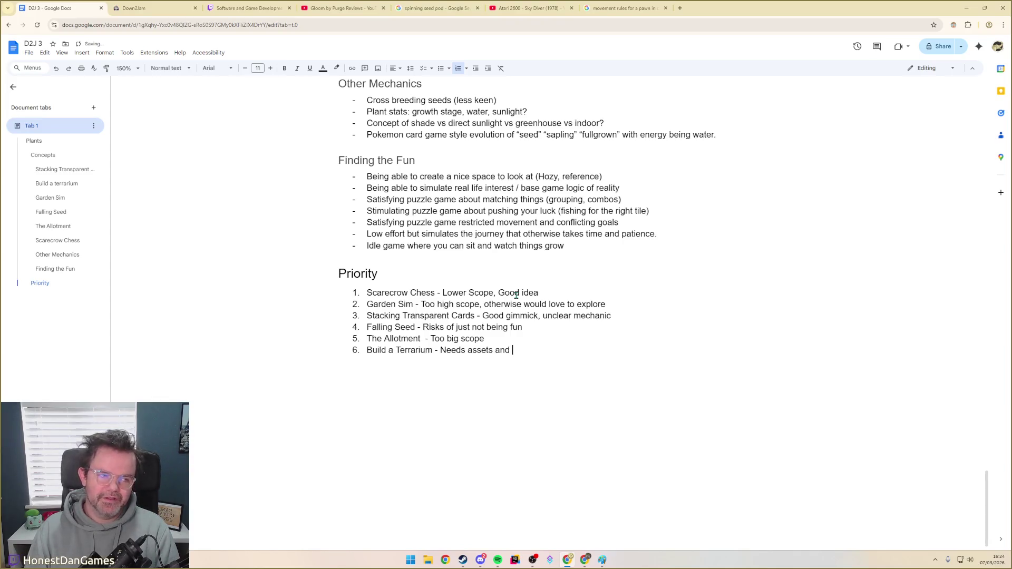
{"action": "type", "text": "limit"}
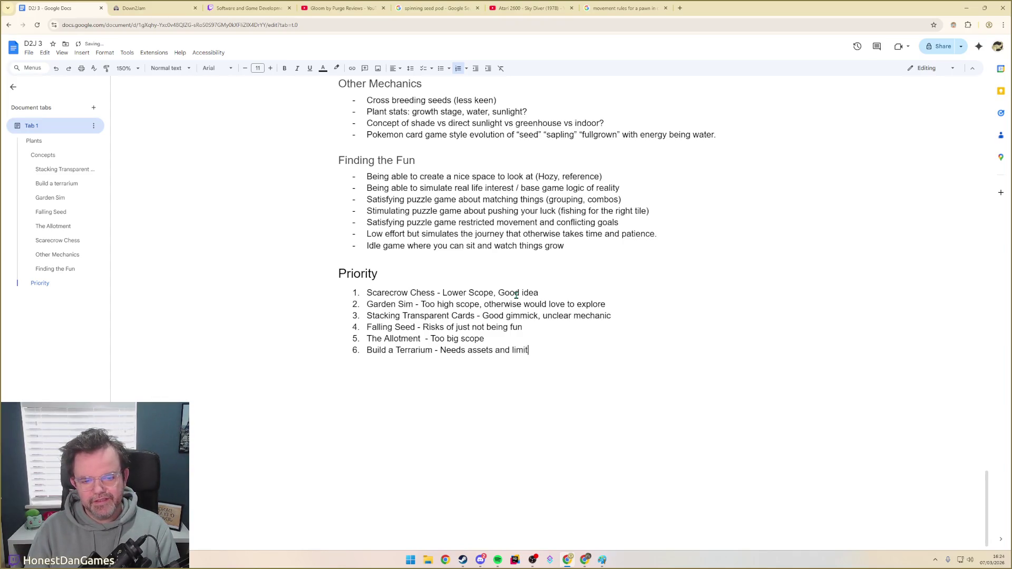
{"action": "type", "text": "ed creativity"}
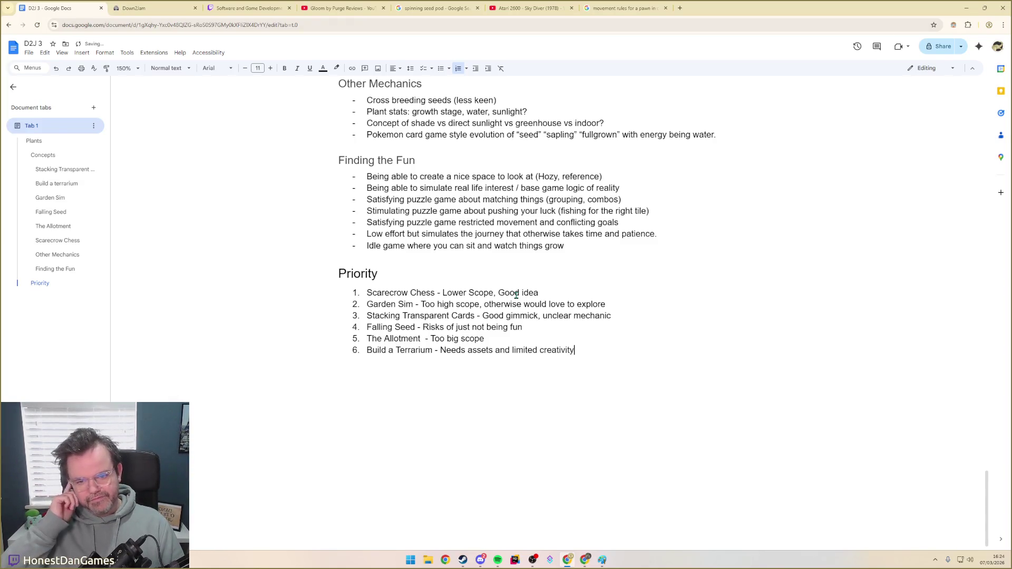
{"action": "scroll", "coordinate": [533, 256], "scroll_direction": "up", "scroll_amount": 2}
{"action": "scroll", "coordinate": [619, 330], "scroll_direction": "down", "scroll_amount": 1}
{"action": "scroll", "coordinate": [471, 333], "scroll_direction": "up", "scroll_amount": 1}
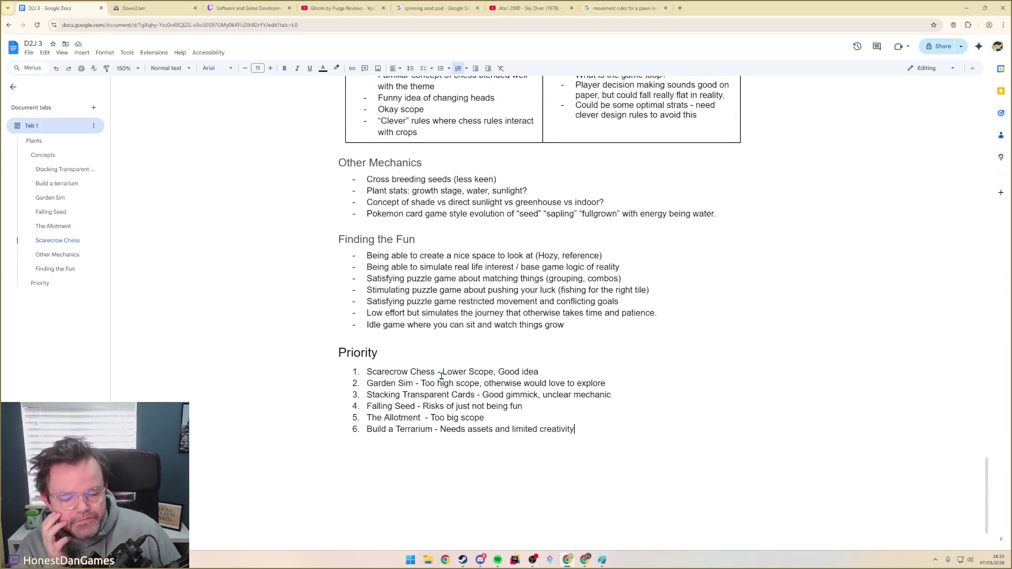
{"action": "scroll", "coordinate": [429, 392], "scroll_direction": "up", "scroll_amount": 1}
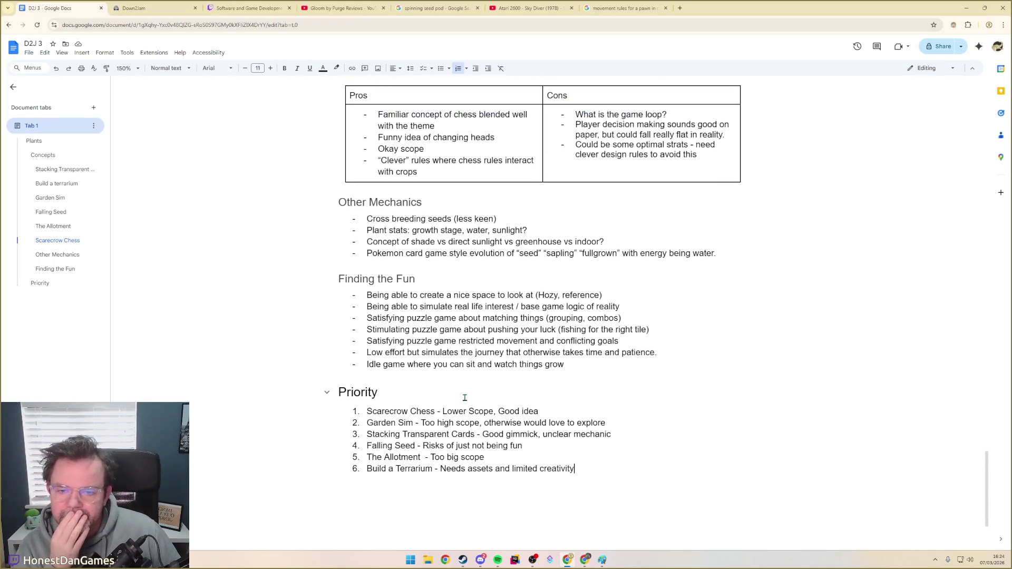
{"action": "scroll", "coordinate": [285, 327], "scroll_direction": "up", "scroll_amount": 1}
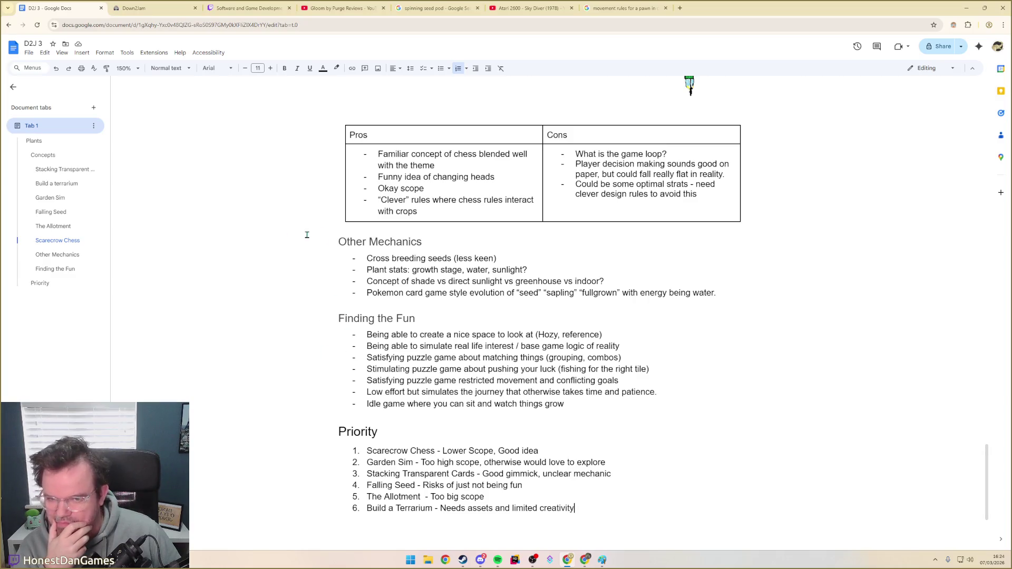
{"action": "left_click", "coordinate": [338, 241]}
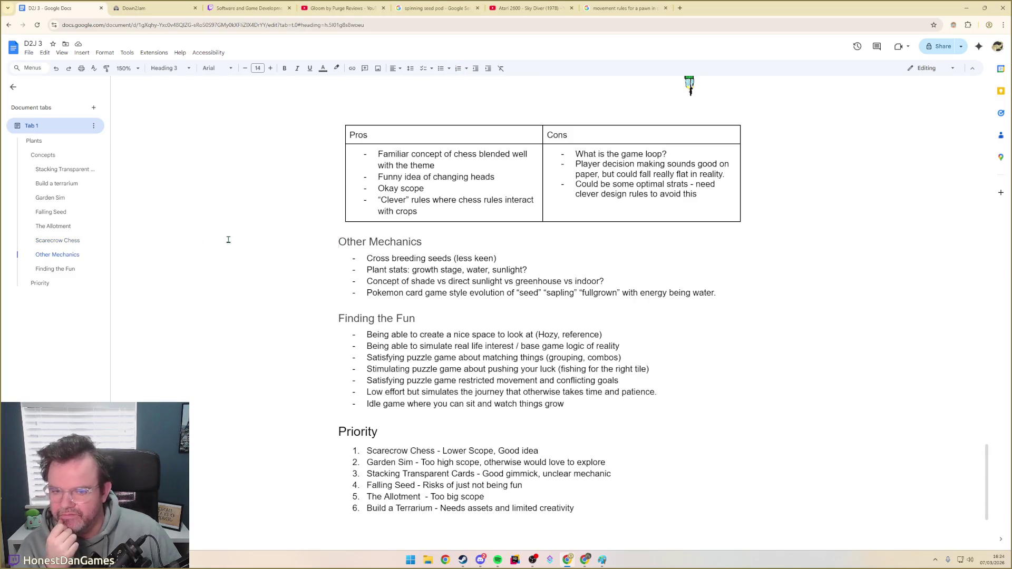
{"action": "key", "text": "ctrl+alt+2"}
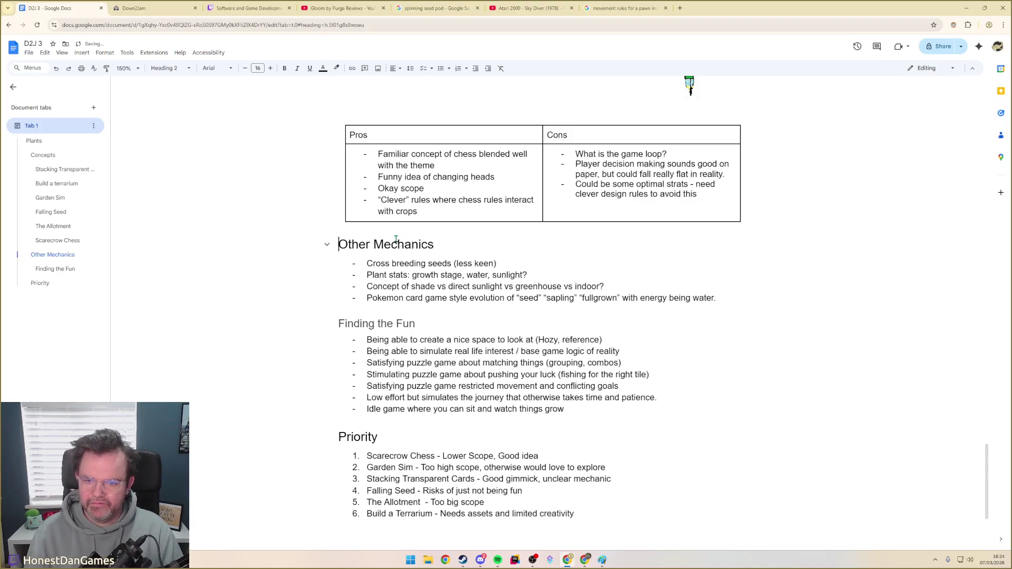
{"action": "key", "text": "Down"}
{"action": "key", "text": "Down"}
{"action": "key", "text": "Down"}
{"action": "key", "text": "Down"}
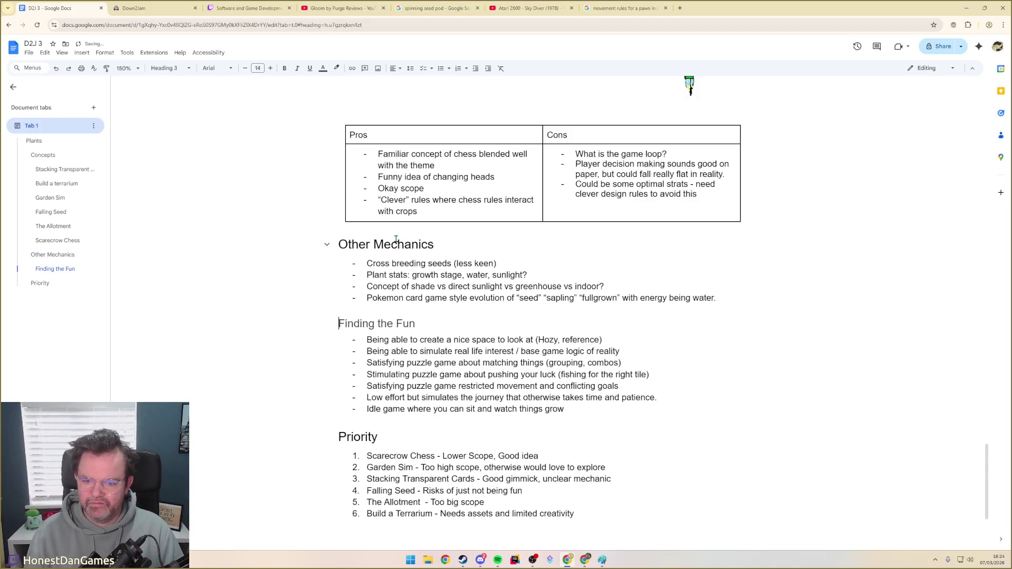
{"action": "key", "text": "ctrl+alt+2"}
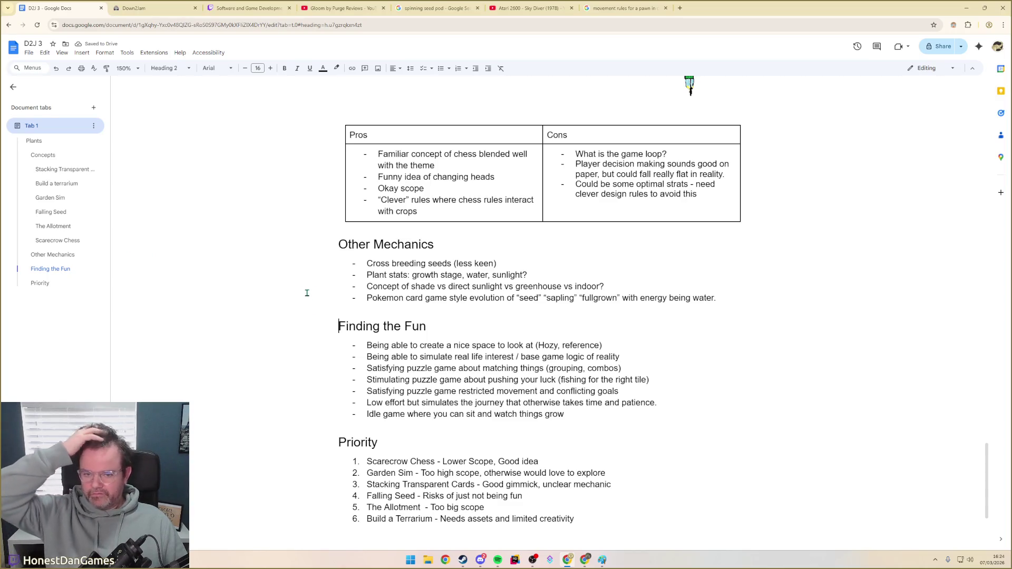
{"action": "scroll", "coordinate": [459, 314], "scroll_direction": "up", "scroll_amount": 2}
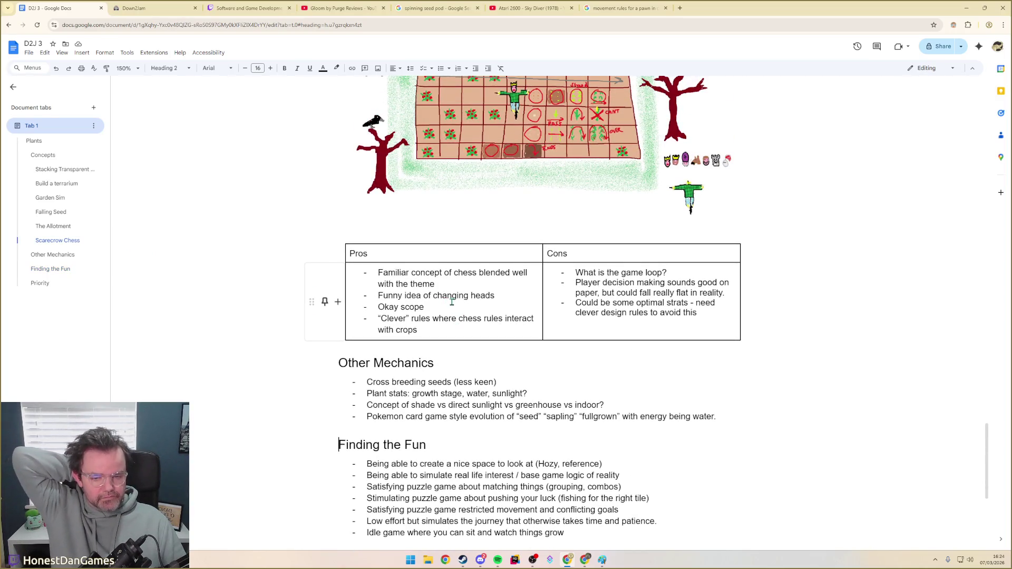
{"action": "scroll", "coordinate": [452, 302], "scroll_direction": "up", "scroll_amount": 3}
{"action": "scroll", "coordinate": [427, 307], "scroll_direction": "down", "scroll_amount": 1}
{"action": "scroll", "coordinate": [427, 307], "scroll_direction": "down", "scroll_amount": 1}
{"action": "scroll", "coordinate": [443, 325], "scroll_direction": "down", "scroll_amount": 1}
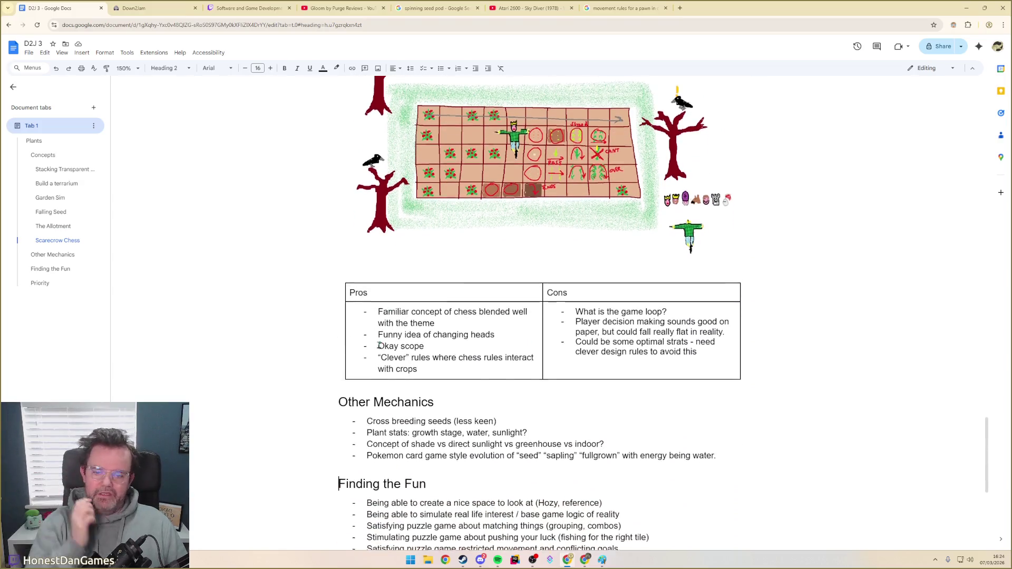
{"action": "scroll", "coordinate": [462, 350], "scroll_direction": "down", "scroll_amount": 2}
{"action": "scroll", "coordinate": [475, 372], "scroll_direction": "up", "scroll_amount": 2}
{"action": "scroll", "coordinate": [395, 356], "scroll_direction": "down", "scroll_amount": 1}
{"action": "scroll", "coordinate": [357, 344], "scroll_direction": "down", "scroll_amount": 4}
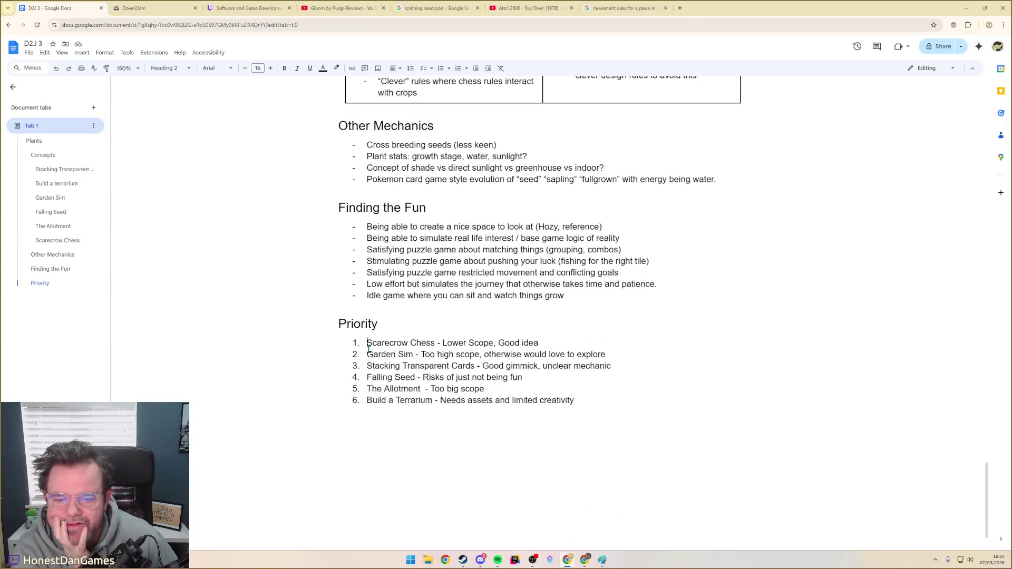
Highlight the Priority entries in turn to review them, then add a blank line after Build a Terrarium
{"action": "left_click_drag", "start_coordinate": [366, 343], "coordinate": [657, 364]}
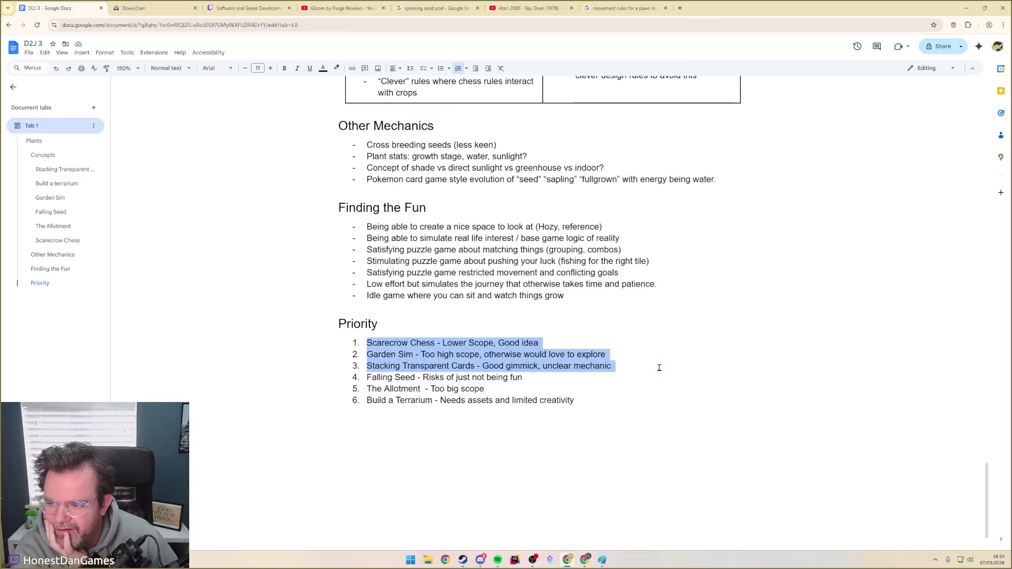
{"action": "double_click", "coordinate": [458, 343]}
{"action": "left_click", "coordinate": [406, 355]}
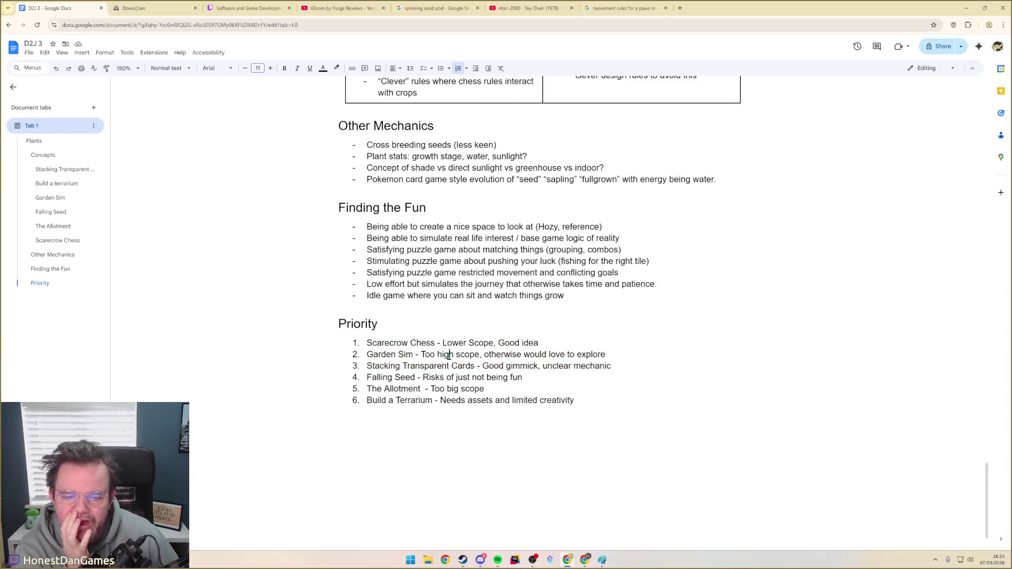
{"action": "left_click_drag", "start_coordinate": [615, 354], "coordinate": [351, 354]}
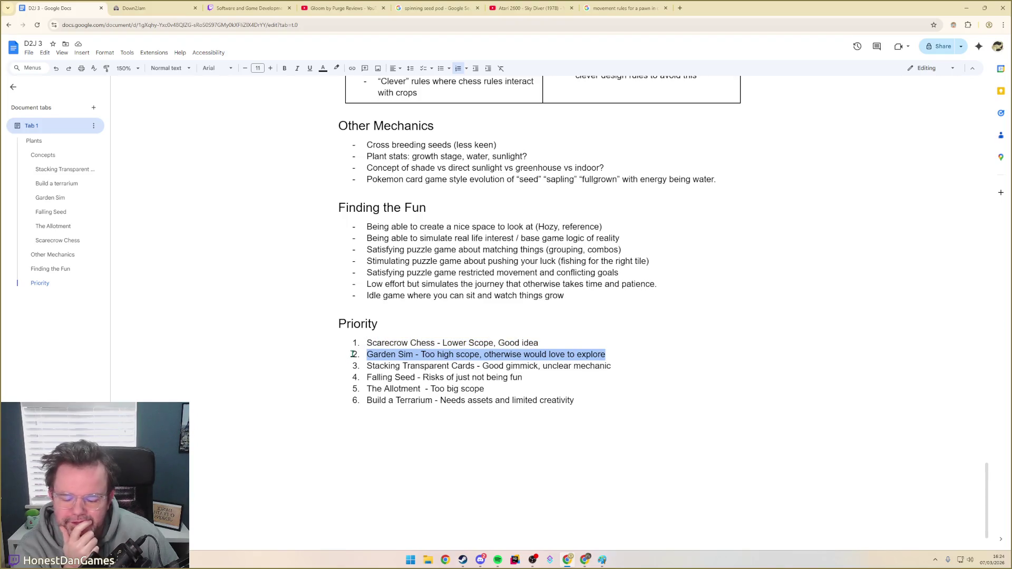
{"action": "left_click", "coordinate": [382, 360]}
{"action": "left_click_drag", "start_coordinate": [368, 365], "coordinate": [636, 366]}
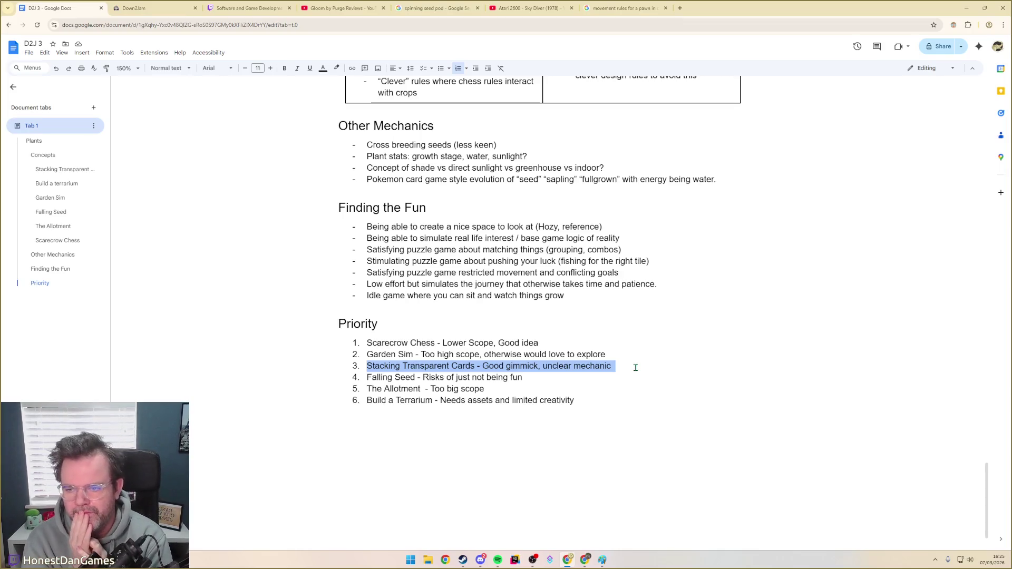
{"action": "left_click", "coordinate": [584, 400]}
{"action": "key", "text": "Return"}
{"action": "key", "text": "Return"}
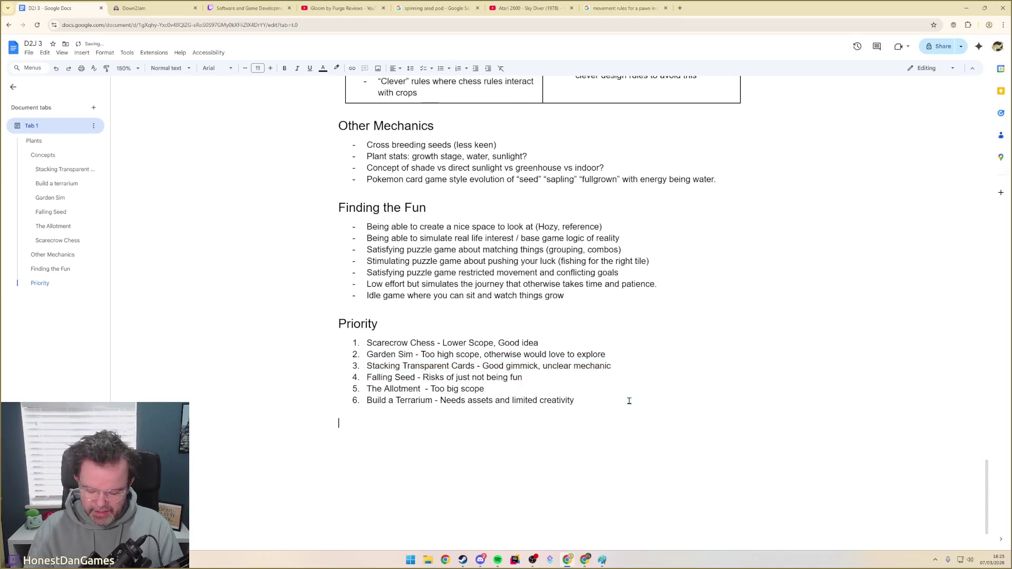
{"action": "type", "text": "#Designs"}
Create the Designs heading with a 'Scarecrow Chess - Design' subheading beneath it
{"action": "key", "text": "Return"}
{"action": "type", "text": "I#### "}
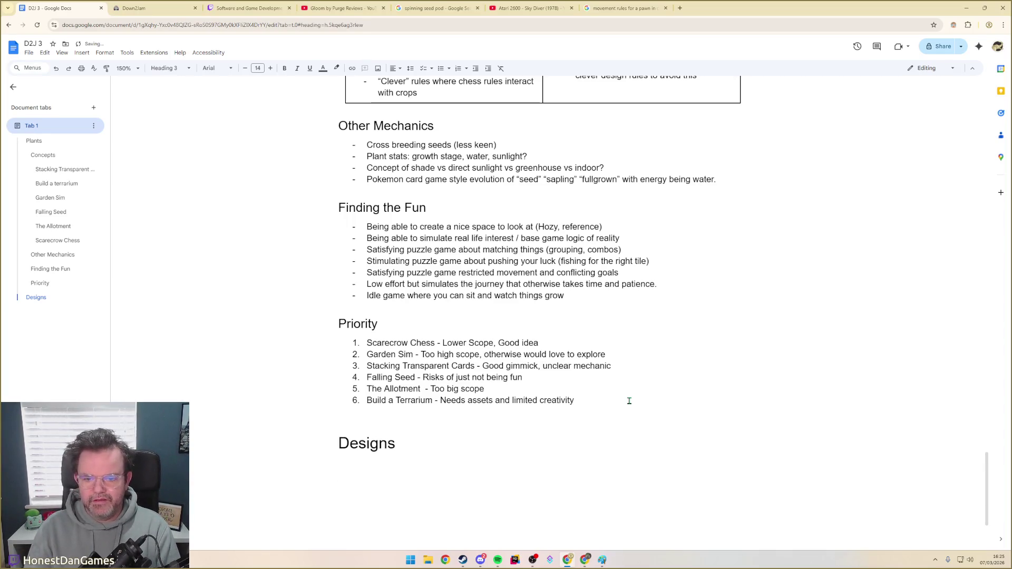
{"action": "type", "text": "Scarecre"}
{"action": "type", "text": "hess - DEsign"}
{"action": "key", "text": "BackSpace"}
{"action": "key", "text": "BackSpace"}
{"action": "key", "text": "BackSpace"}
{"action": "type", "text": "Design"}
{"action": "key", "text": "Return"}
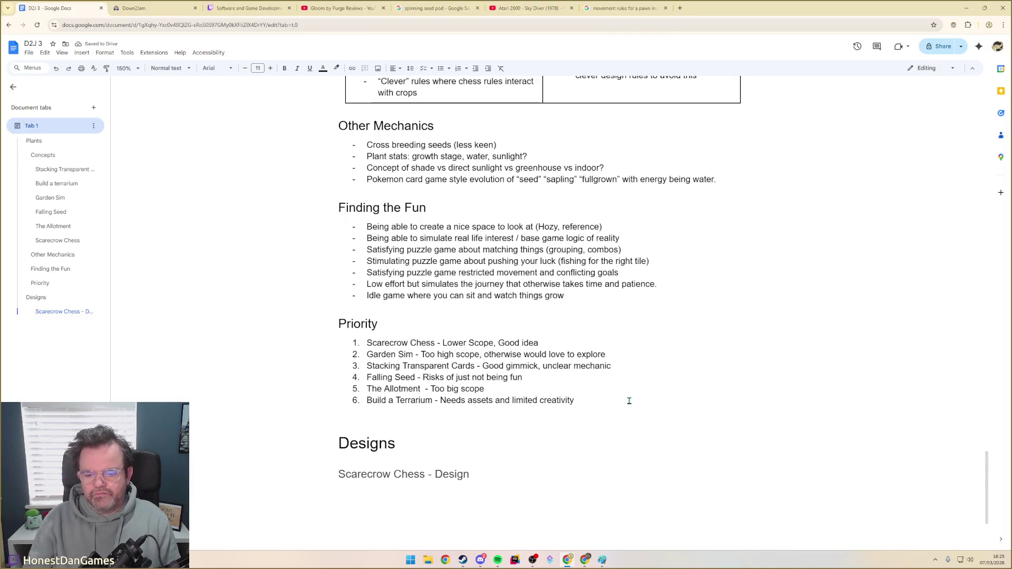
{"action": "type", "text": "Fdfd"}
Add the 'Stacking Transparent Cards - Design' subheading and remove the Fdfd placeholder
{"action": "key", "text": "Return"}
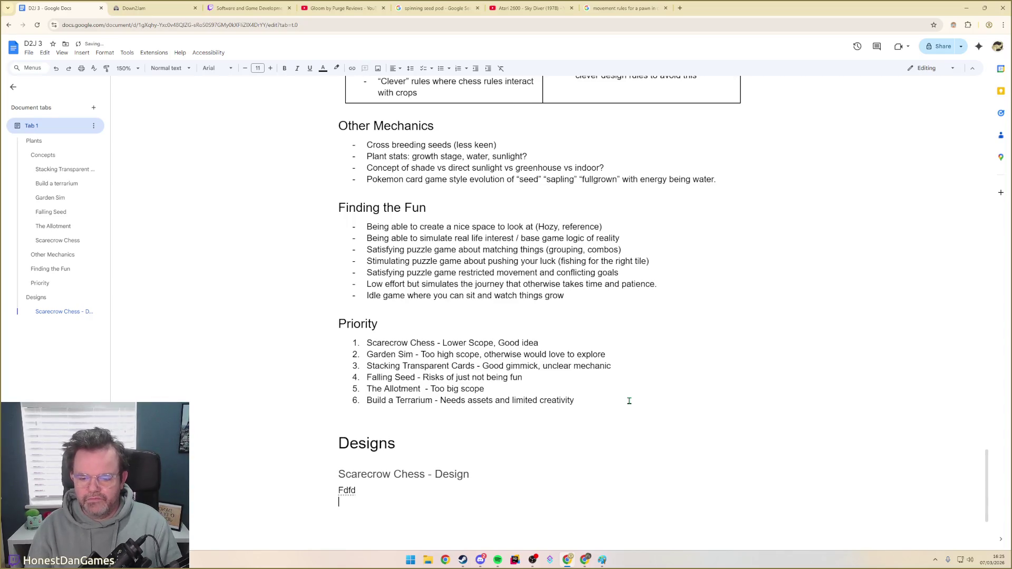
{"action": "type", "text": "##"}
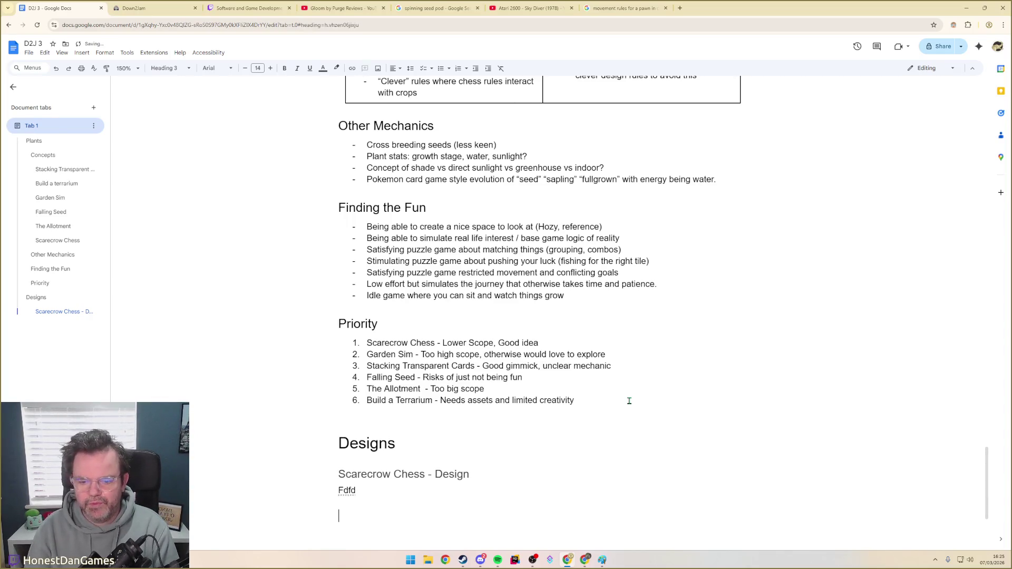
{"action": "type", "text": " Stacking Transparen"}
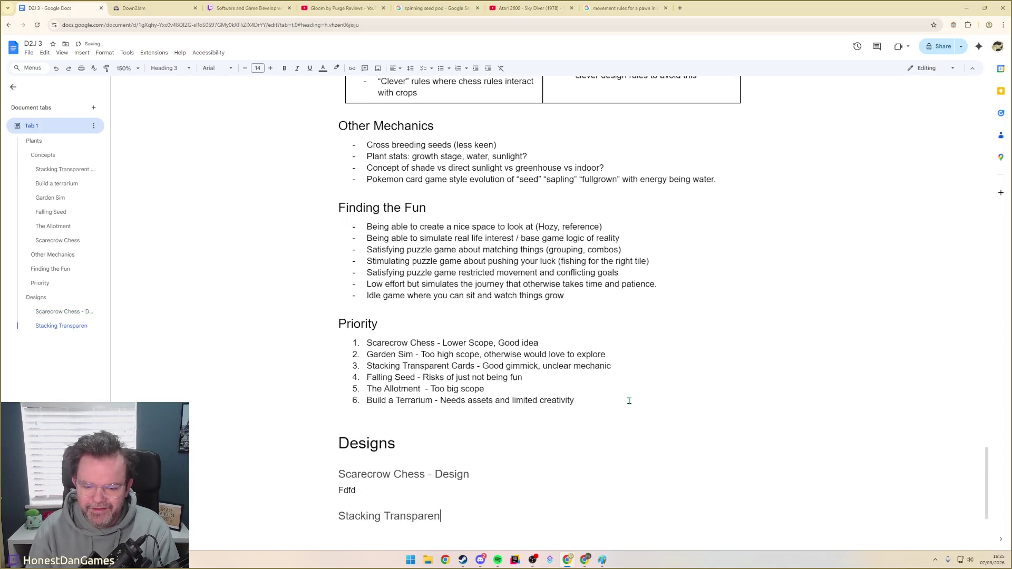
{"action": "type", "text": "t Card"}
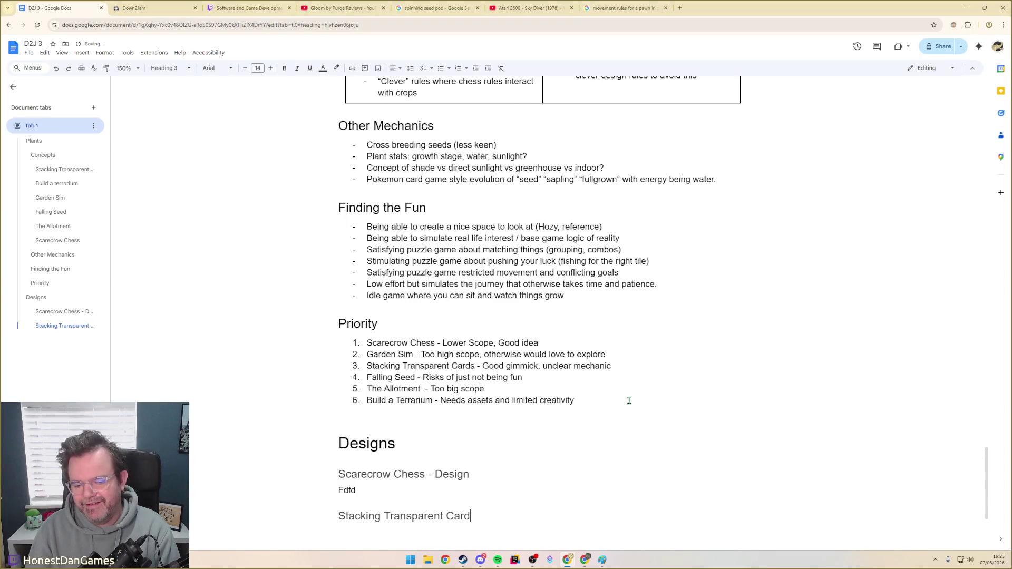
{"action": "key", "text": "BackSpace"}
{"action": "key", "text": "BackSpace"}
{"action": "key", "text": "BackSpace"}
{"action": "type", "text": "- DEsig"}
{"action": "key", "text": "BackSpace"}
{"action": "key", "text": "BackSpace"}
{"action": "key", "text": "BackSpace"}
{"action": "key", "text": "BackSpace"}
{"action": "type", "text": "esign"}
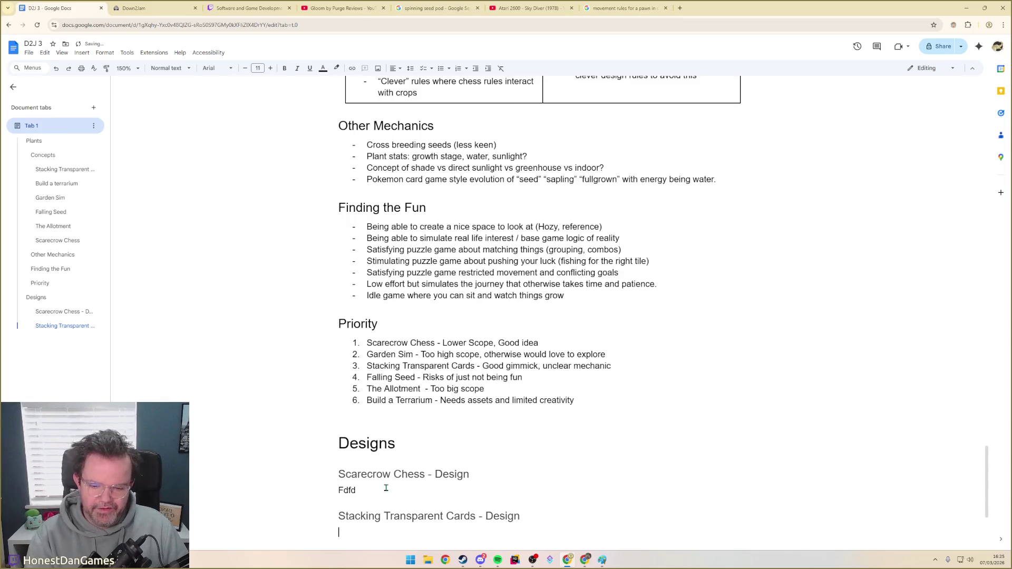
{"action": "left_click", "coordinate": [361, 490]}
{"action": "key", "text": "BackSpace"}
{"action": "key", "text": "BackSpace"}
{"action": "key", "text": "BackSpace"}
{"action": "key", "text": "BackSpace"}
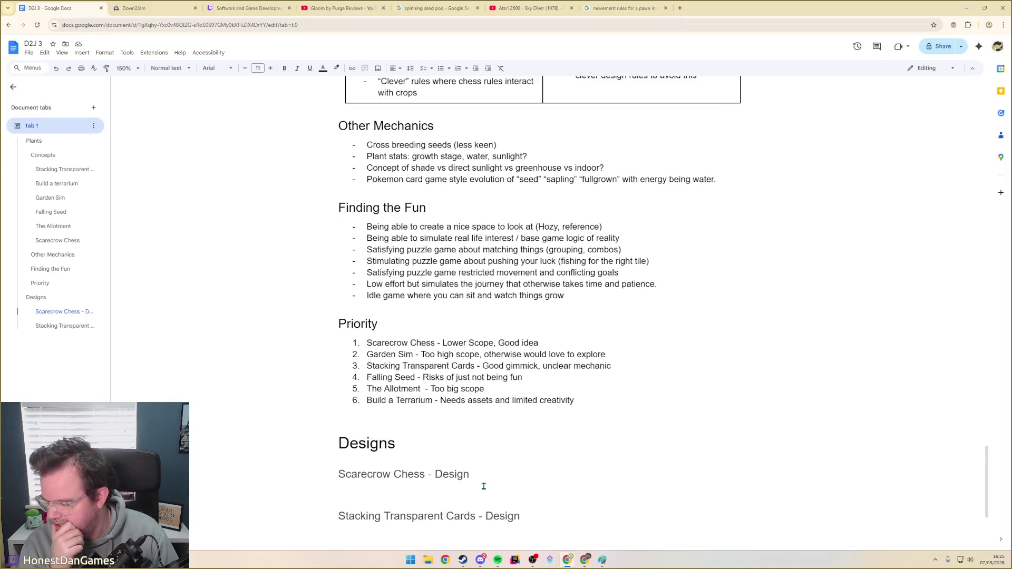
{"action": "type", "text": "W"}
{"action": "type", "text": " Win"}
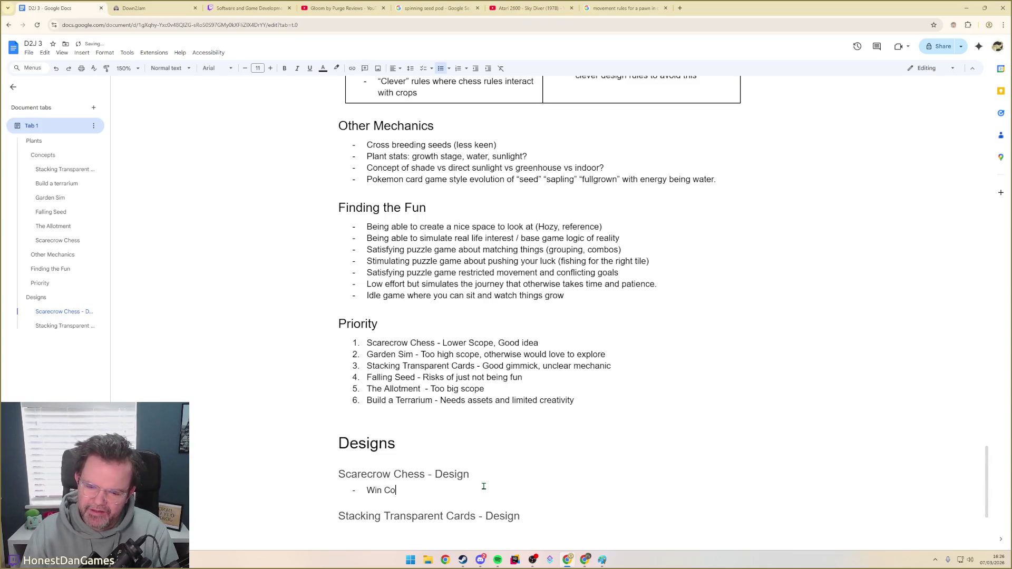
{"action": "type", "text": "o"}
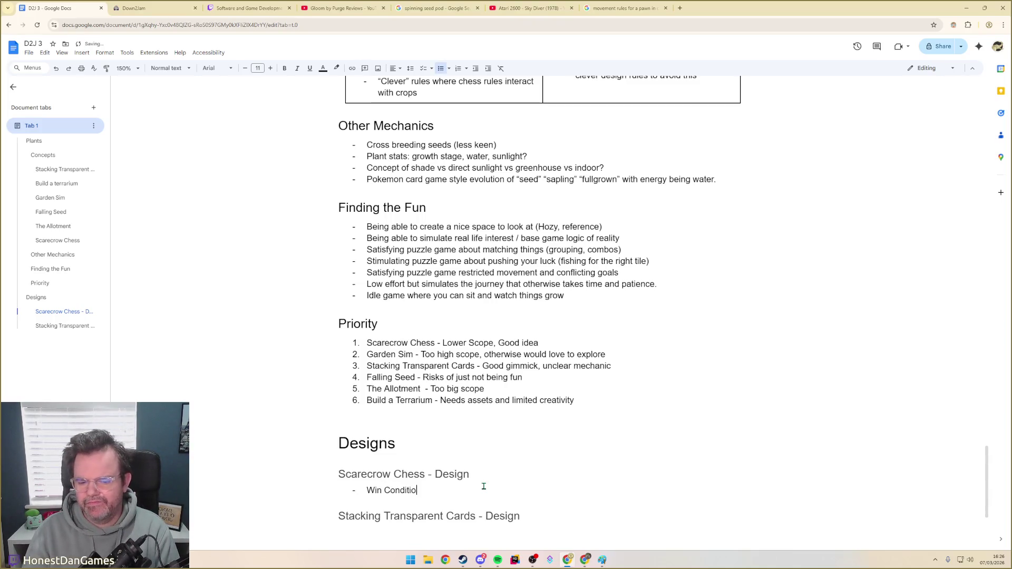
{"action": "type", "text": "n"}
Bullet Win Condition, Player Choices, Example Game Flow, Rules and Replayability under Scarecrow Chess - Design
{"action": "key", "text": "Return"}
{"action": "type", "text": "Player Choices"}
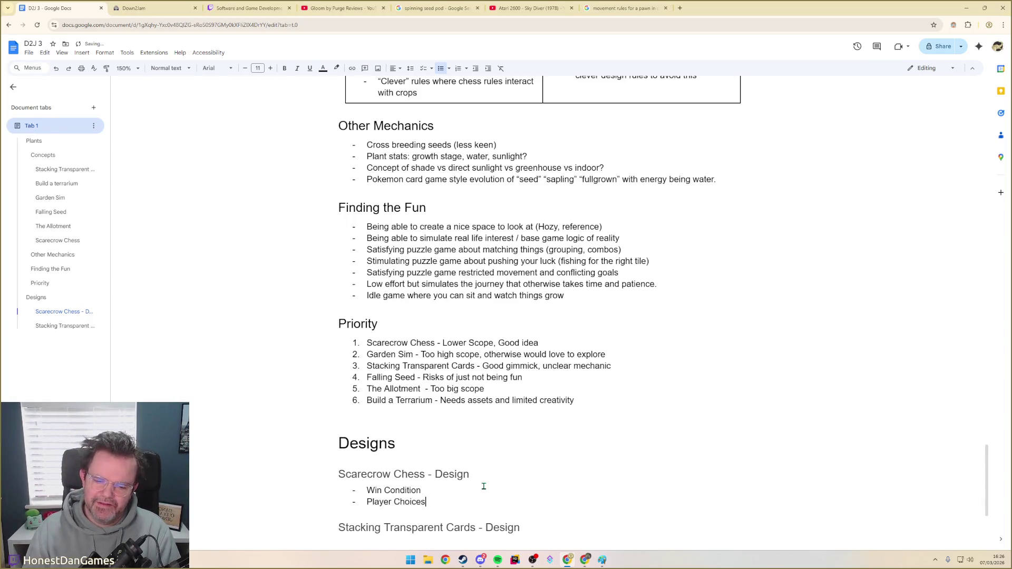
{"action": "key", "text": "Return"}
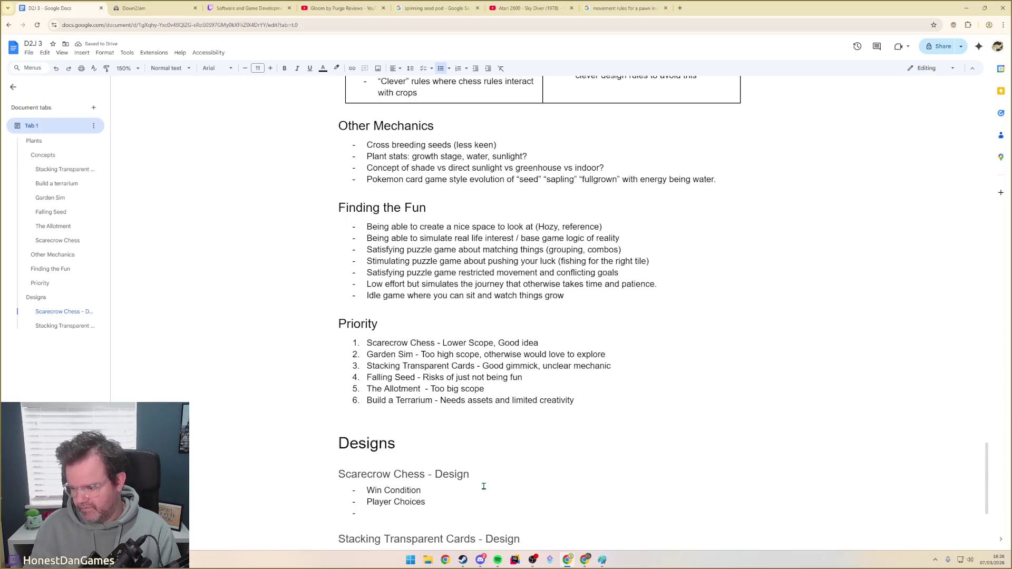
{"action": "type", "text": "Example G"}
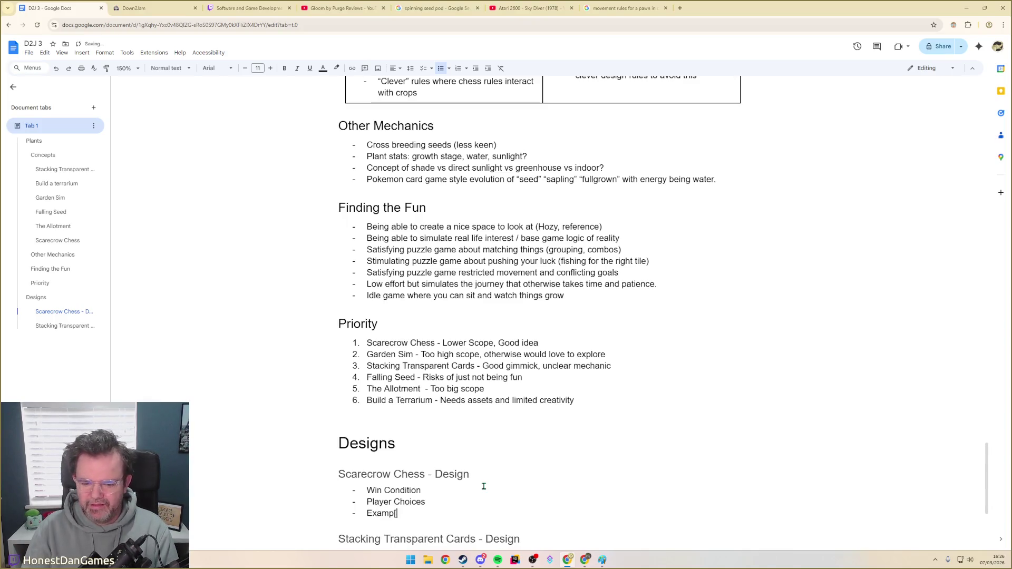
{"action": "type", "text": "ame Flow"}
{"action": "key", "text": "Return"}
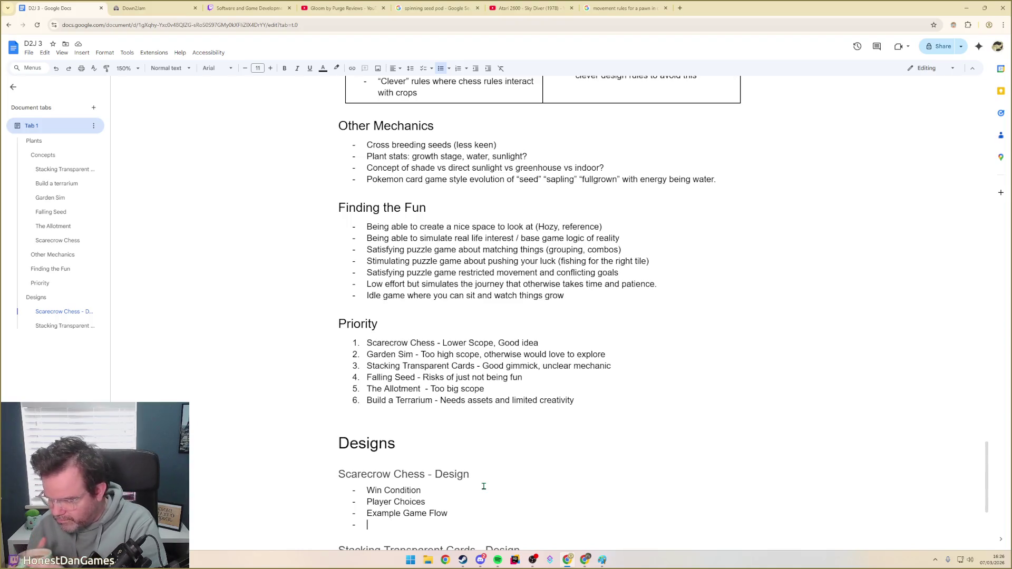
{"action": "type", "text": "Rules"}
{"action": "key", "text": "Down"}
{"action": "key", "text": "Down"}
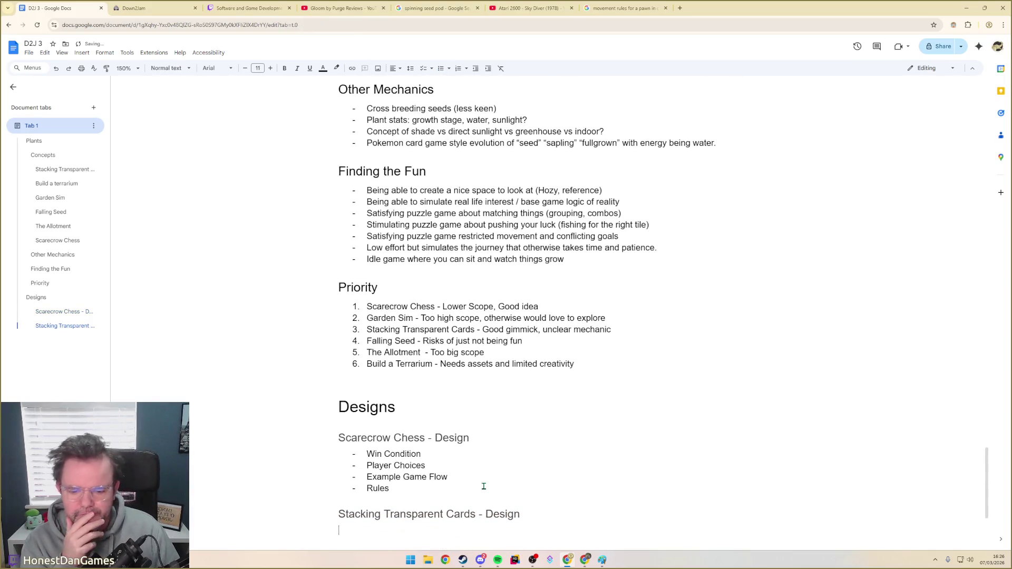
{"action": "key", "text": "Up"}
{"action": "key", "text": "Up"}
{"action": "key", "text": "Return"}
{"action": "type", "text": "Replayability"}
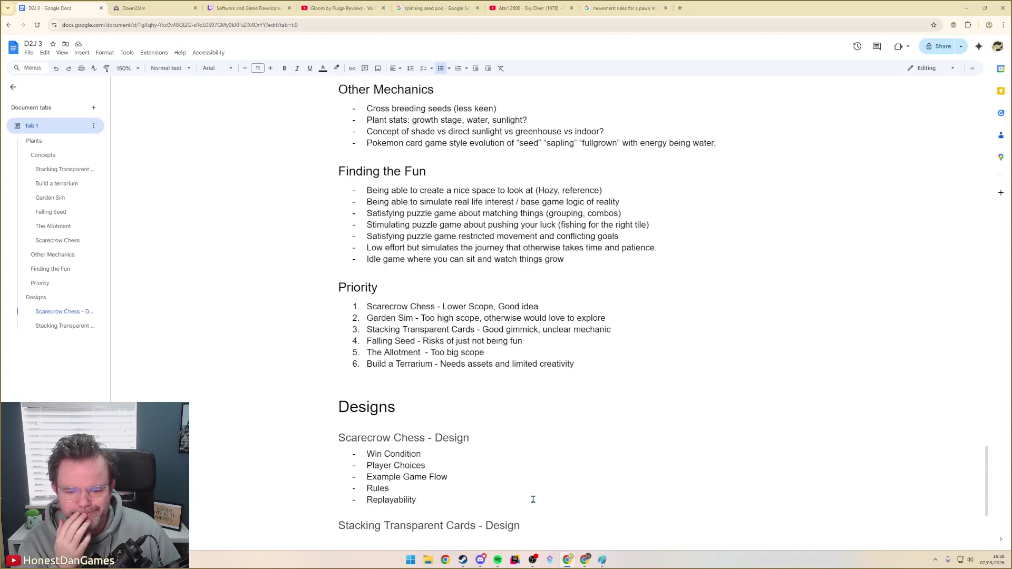
{"action": "scroll", "coordinate": [532, 498], "scroll_direction": "down", "scroll_amount": 2}
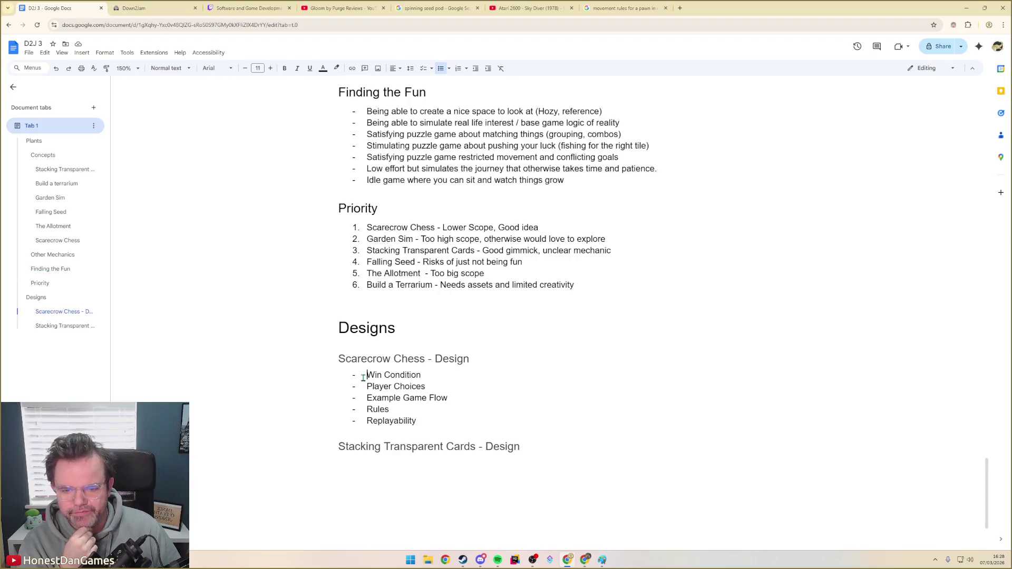
Write the aim sentence below Replayability: grow N crops ready for harvest, dropping 'to full'
{"action": "left_click", "coordinate": [487, 361]}
{"action": "left_click", "coordinate": [454, 385]}
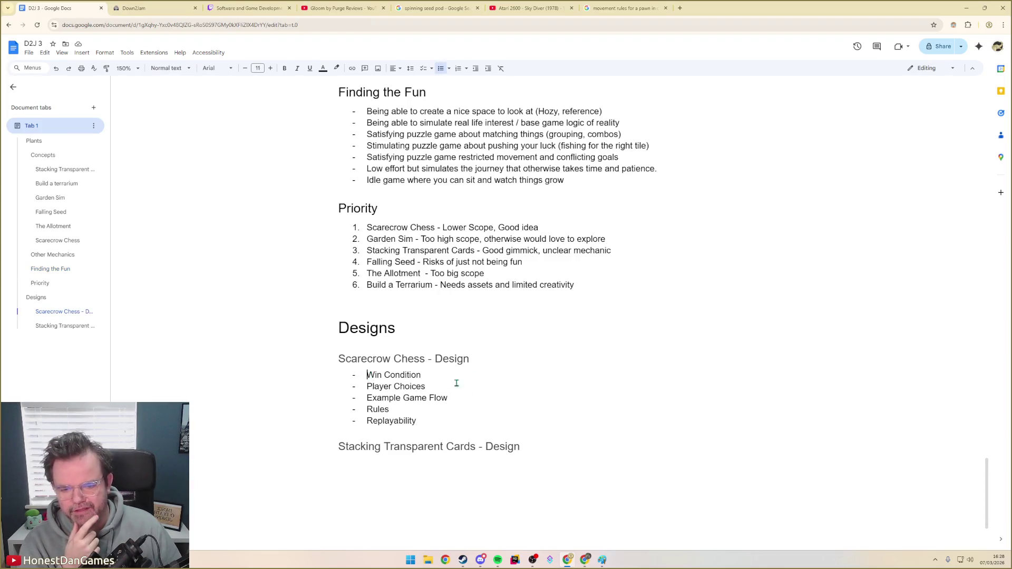
{"action": "left_click", "coordinate": [434, 422]}
{"action": "key", "text": "Return"}
{"action": "key", "text": "Return"}
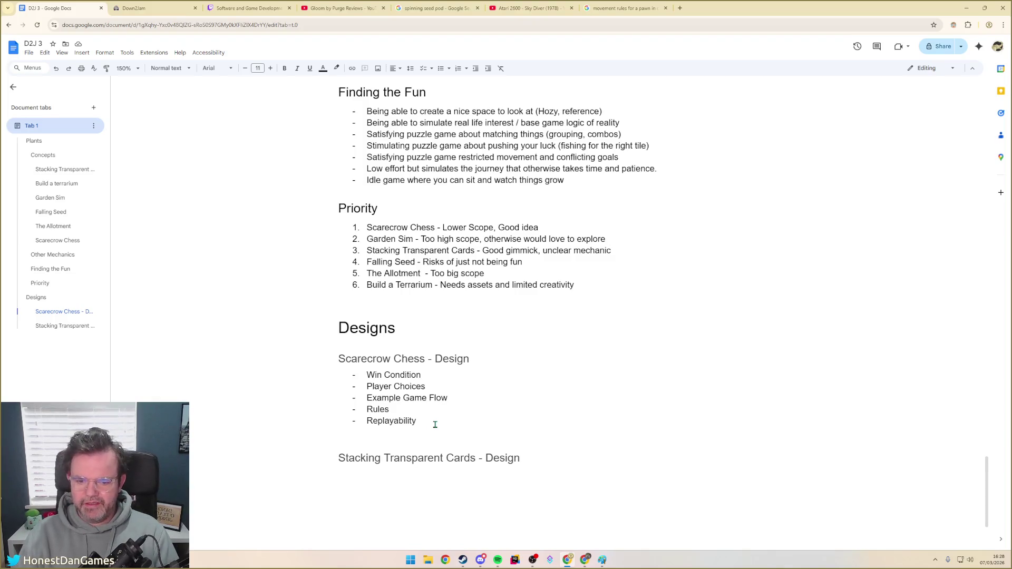
{"action": "type", "text": "Aim of the game is to grow N"}
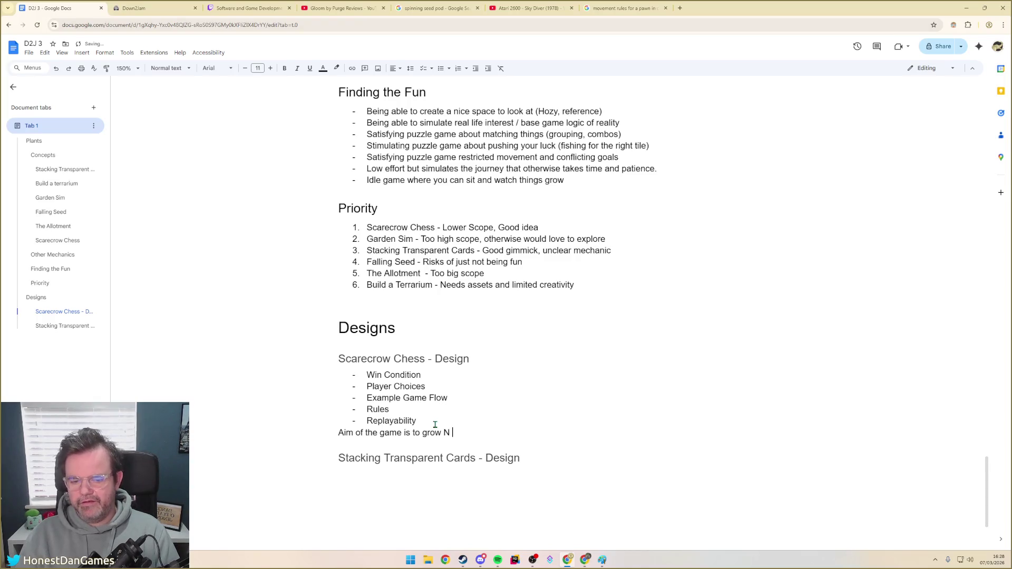
{"action": "type", "text": " crops to full"}
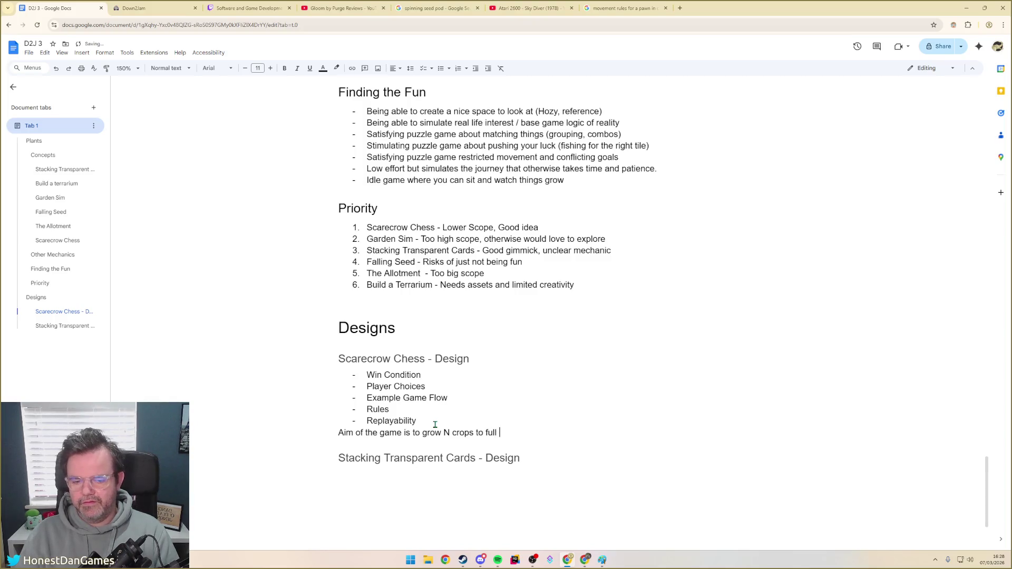
{"action": "key", "text": "BackSpace"}
{"action": "key", "text": "BackSpace"}
{"action": "key", "text": "BackSpace"}
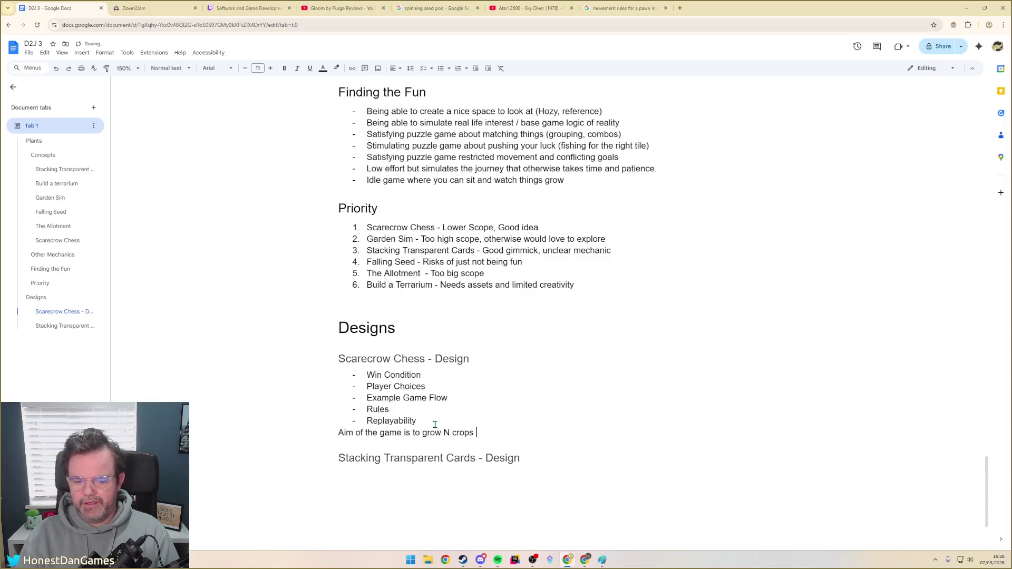
{"action": "type", "text": "so they a"}
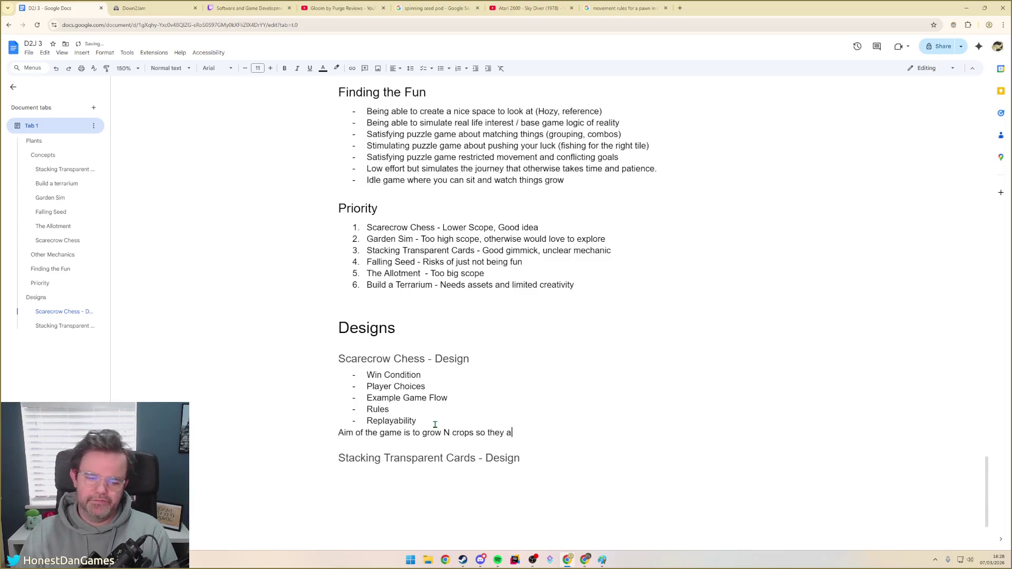
{"action": "type", "text": "re ready to be "}
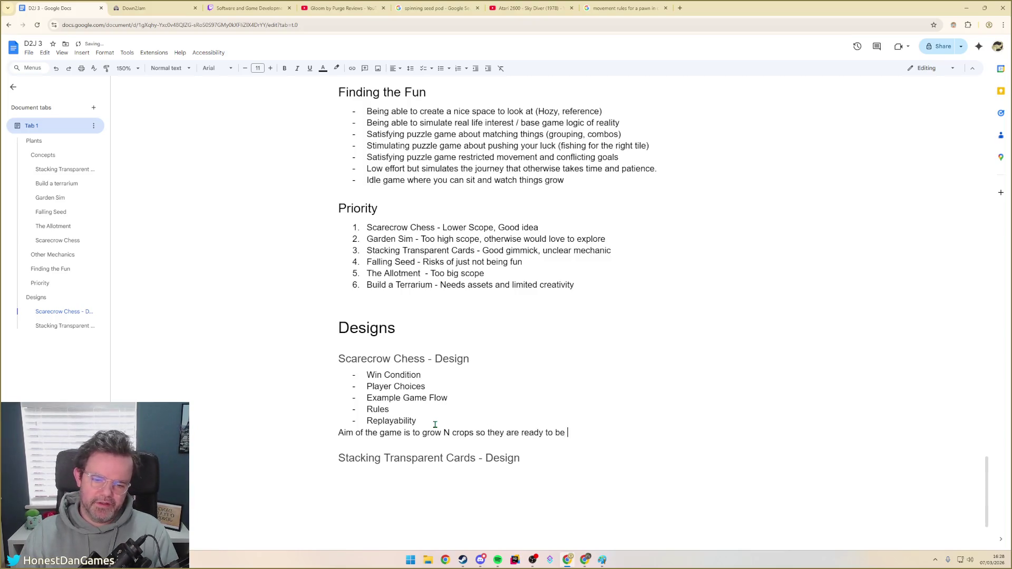
{"action": "type", "text": "harvested."}
Lowercase 'Aim' after the added 'The', remove the trailing period, and leave a blank line after
{"action": "key", "text": "Up"}
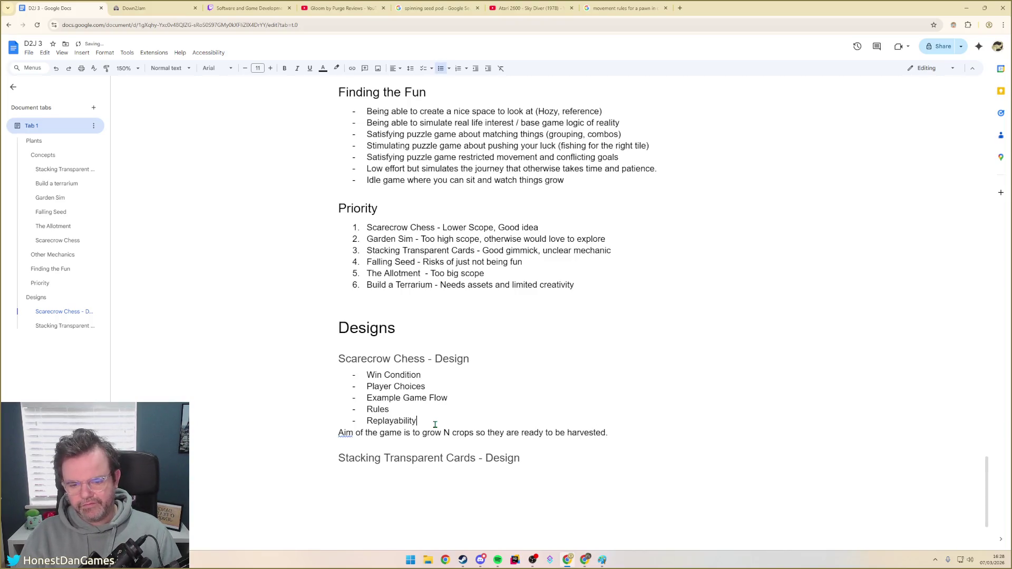
{"action": "key", "text": "Down"}
{"action": "key", "text": "Home"}
{"action": "type", "text": "The"}
{"action": "key", "text": "Delete"}
{"action": "type", "text": "a"}
{"action": "key", "text": "Down"}
{"action": "key", "text": "Up"}
{"action": "left_click", "coordinate": [661, 432]}
{"action": "key", "text": "BackSpace"}
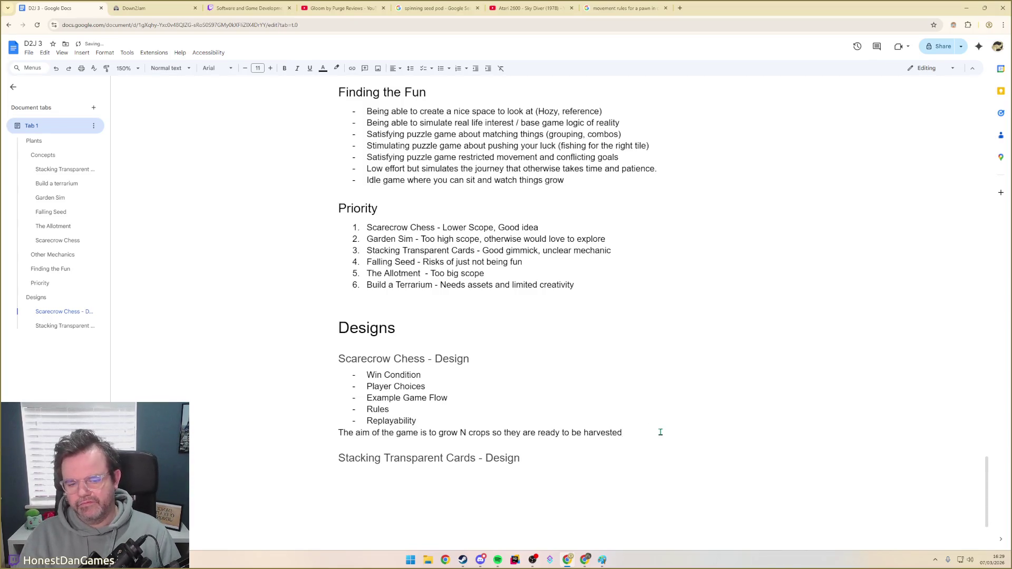
{"action": "key", "text": "Return"}
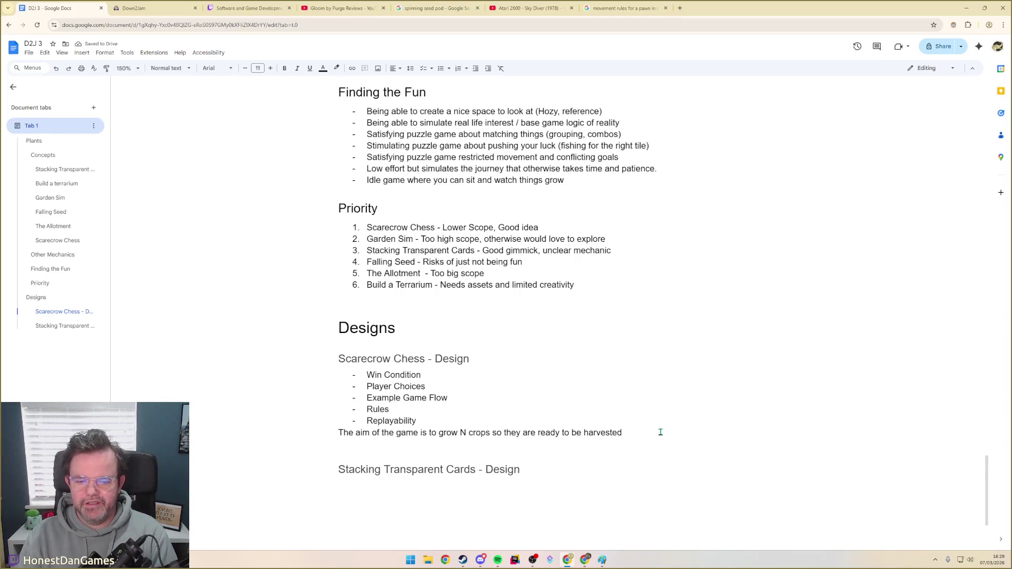
{"action": "key", "text": "Up"}
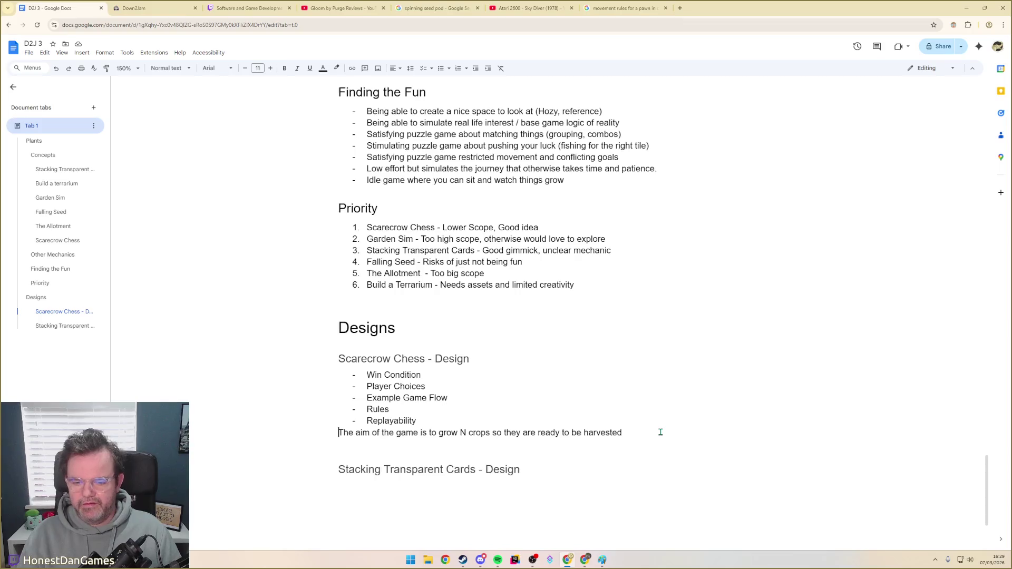
Insert a bold 'GOAL:' label and select the aim sentence's old wording for replacement
{"action": "key", "text": "Return"}
{"action": "key", "text": "ctrl+b"}
{"action": "type", "text": "GOAL:"}
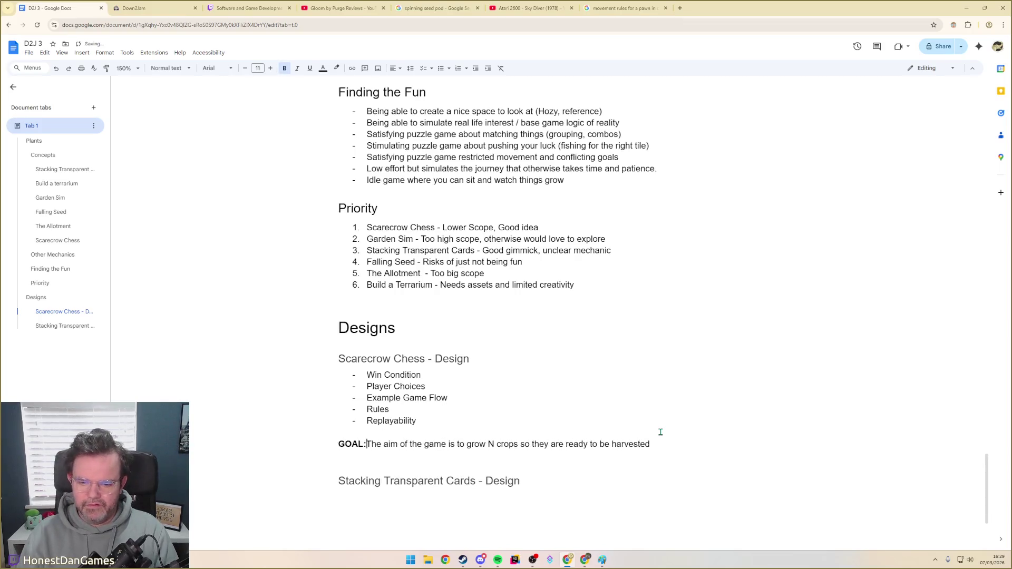
{"action": "key", "text": "ctrl+shift+Right"}
{"action": "key", "text": "ctrl+shift+Right"}
{"action": "key", "text": "ctrl+shift+Right"}
{"action": "key", "text": "ctrl+shift+Right"}
{"action": "key", "text": "ctrl+shift+Right"}
{"action": "key", "text": "ctrl+shift+Right"}
{"action": "key", "text": "ctrl+shift+Right"}
{"action": "key", "text": "shift+Right"}
{"action": "type", "text": "G"}
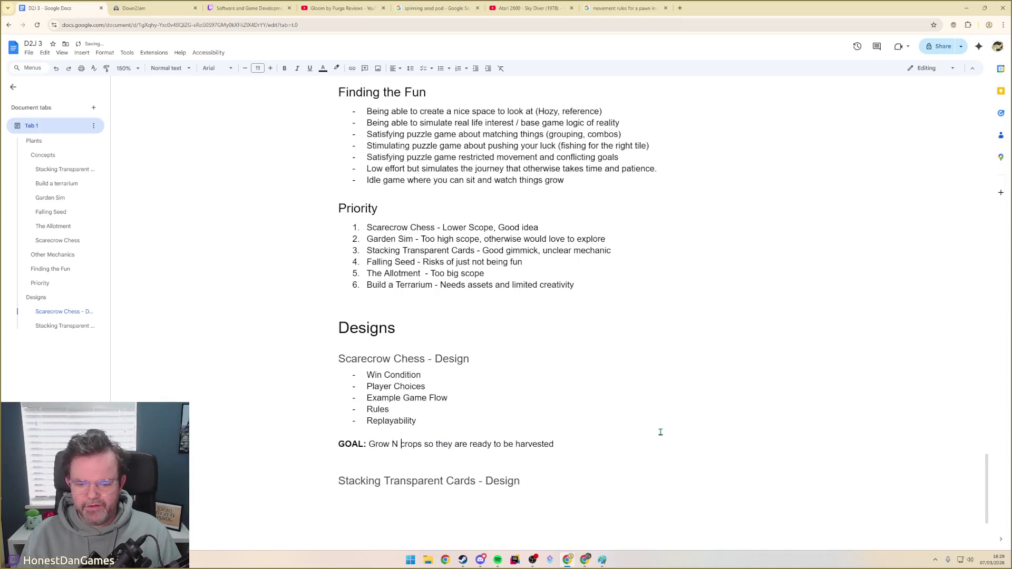
{"action": "key", "text": "ctrl+Left"}
{"action": "key", "text": "ctrl+shift+Right"}
{"action": "key", "text": "ctrl+shift+Right"}
{"action": "key", "text": "ctrl+shift+Right"}
{"action": "key", "text": "ctrl+shift+Right"}
{"action": "key", "text": "ctrl+shift+Right"}
{"action": "key", "text": "ctrl+shift+Right"}
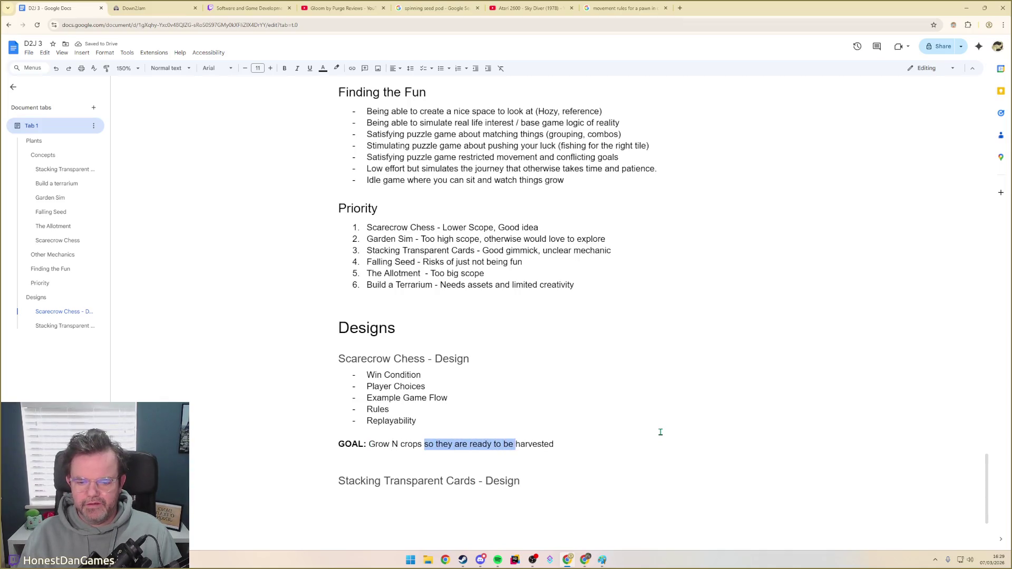
{"action": "key", "text": "ctrl+shift+Right"}
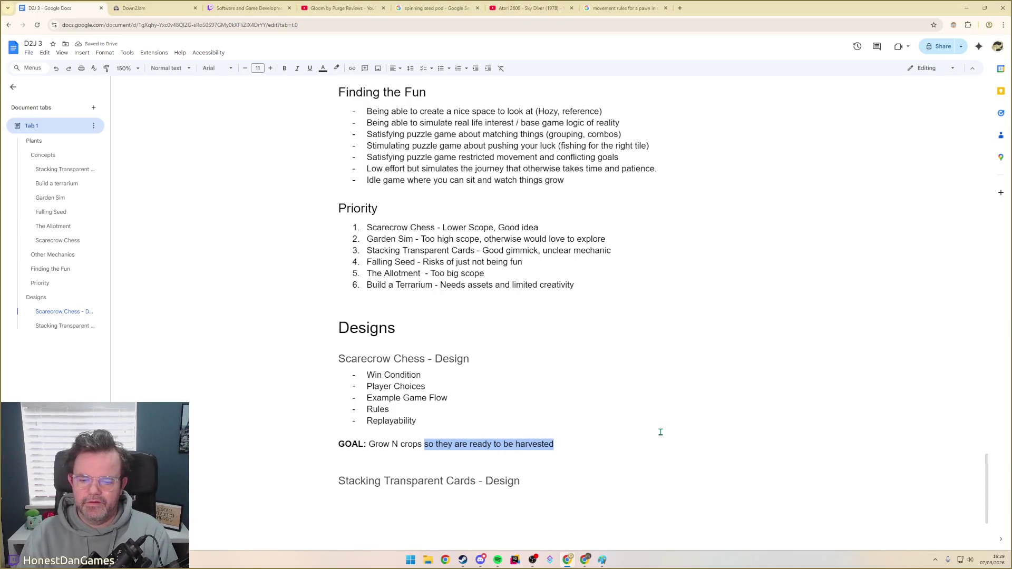
{"action": "type", "text": "to full maturity"}
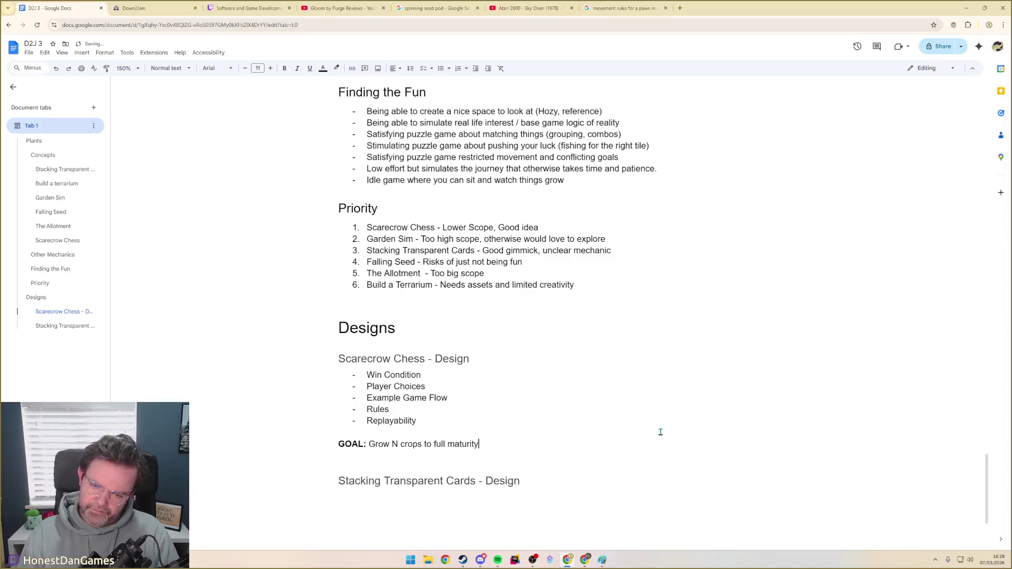
Reword the goal to 'Allow N crops to grow to full maturity'
{"action": "key", "text": "ctrl+Left"}
{"action": "key", "text": "ctrl+Left"}
{"action": "key", "text": "ctrl+Left"}
{"action": "key", "text": "ctrl+Left"}
{"action": "type", "text": "Allow"}
{"action": "key", "text": "Right"}
{"action": "key", "text": "ctrl+shift+Right"}
{"action": "key", "text": "Delete"}
{"action": "key", "text": "ctrl+Right"}
{"action": "key", "text": "ctrl+Right"}
{"action": "key", "text": "ctrl+Right"}
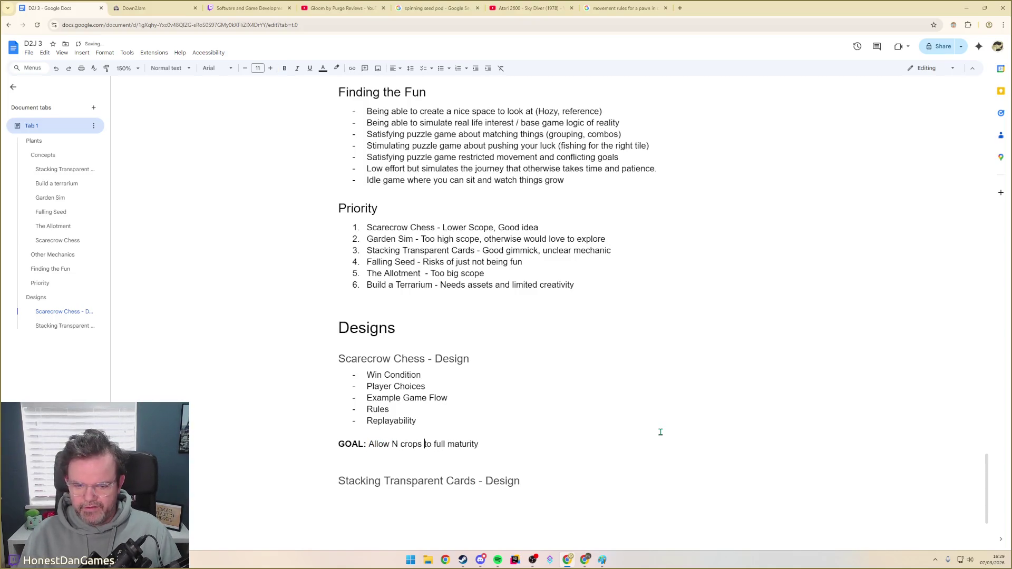
{"action": "type", "text": "grow to"}
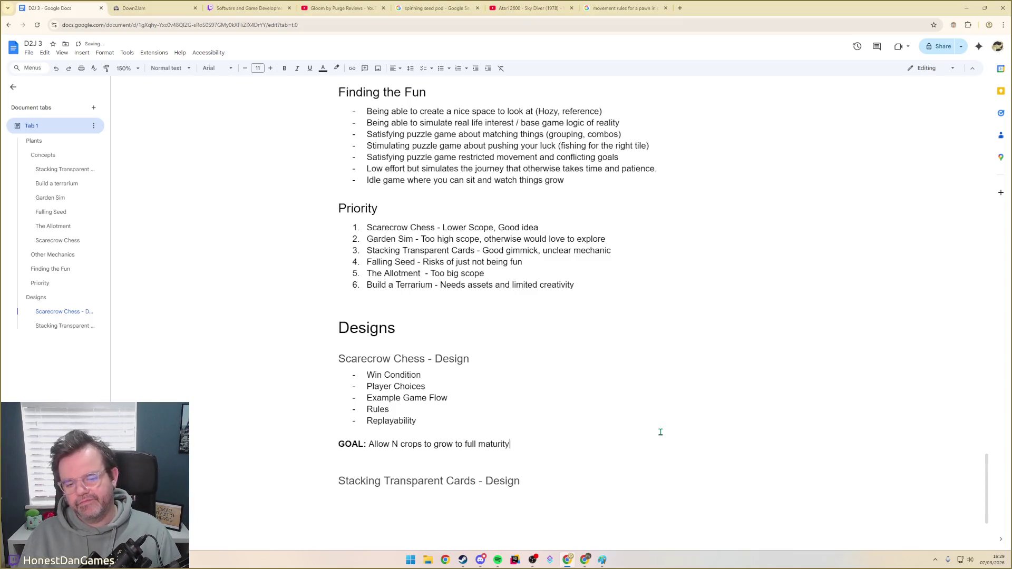
{"action": "key", "text": "Return"}
{"action": "key", "text": "ctrl+b"}
{"action": "type", "text": "Challenges:"}
Add a bold 'Challenges:' label with a non-bold bullet line beneath it
{"action": "key", "text": "ctrl+b"}
{"action": "key", "text": "Return"}
{"action": "key", "text": "BackSpace"}
{"action": "key", "text": "Return"}
{"action": "key", "text": "ctrl+b"}
{"action": "type", "text": "- "}
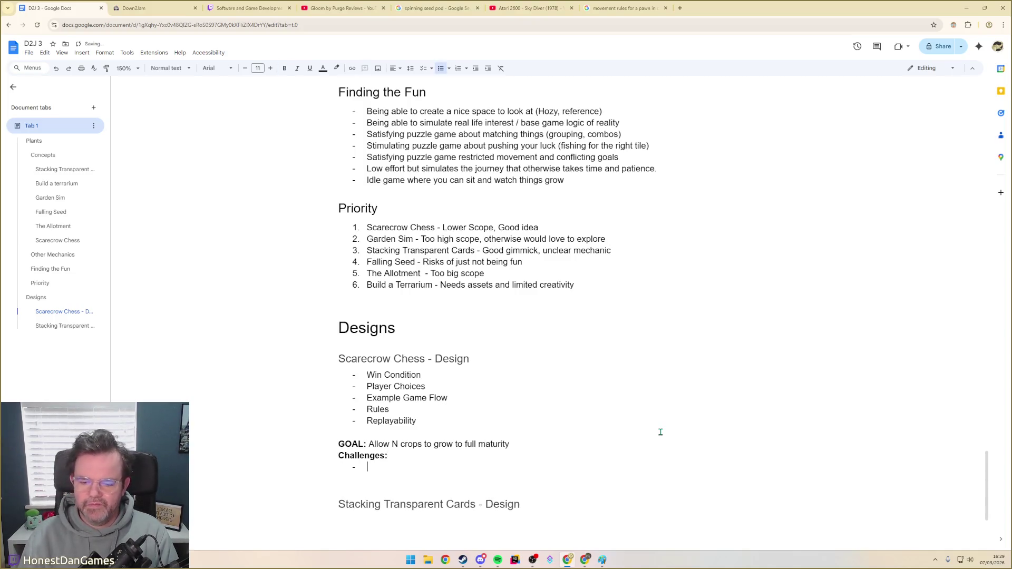
{"action": "type", "text": "Crows wi"}
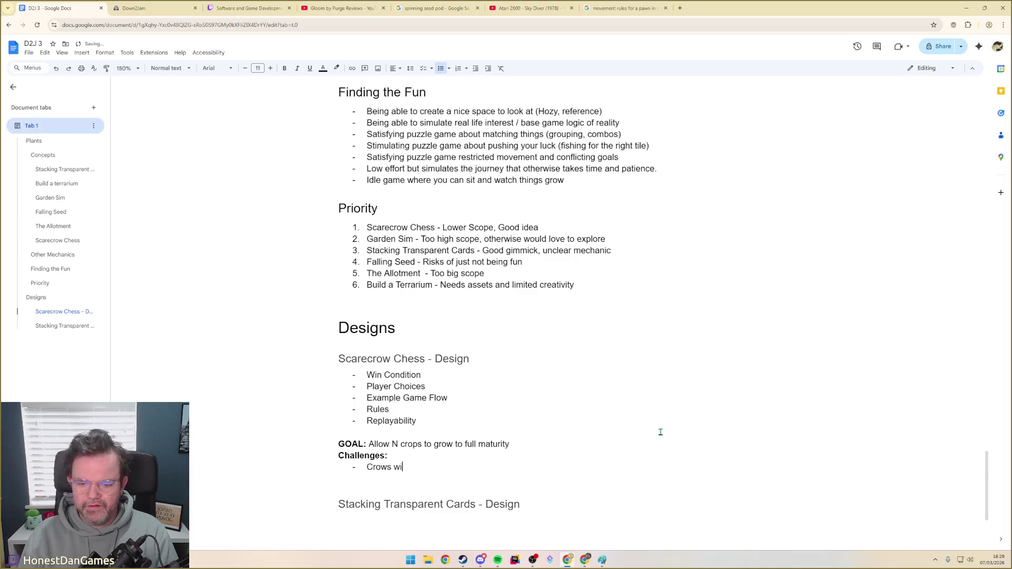
{"action": "type", "text": "ll land "}
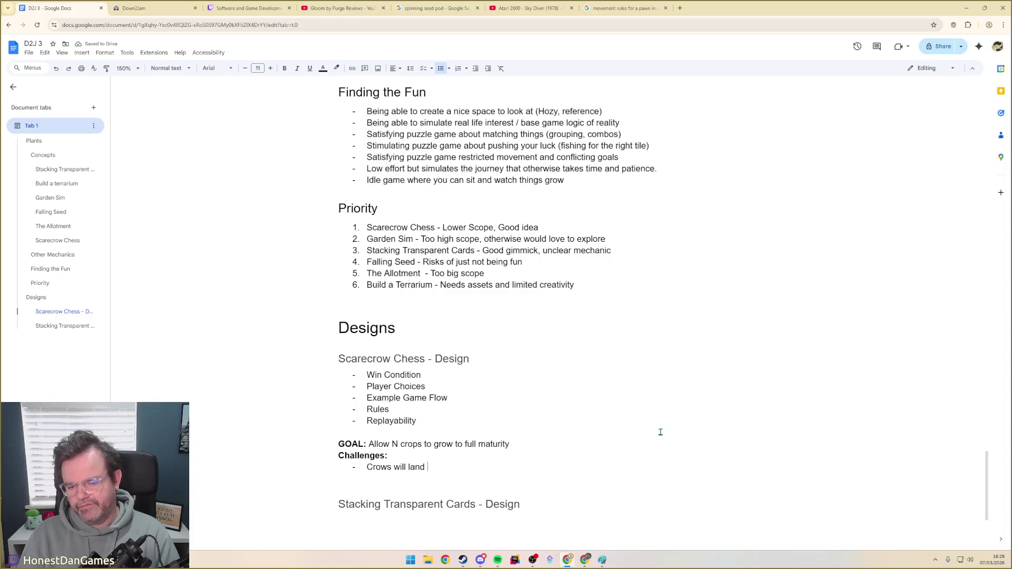
{"action": "type", "text": "near"}
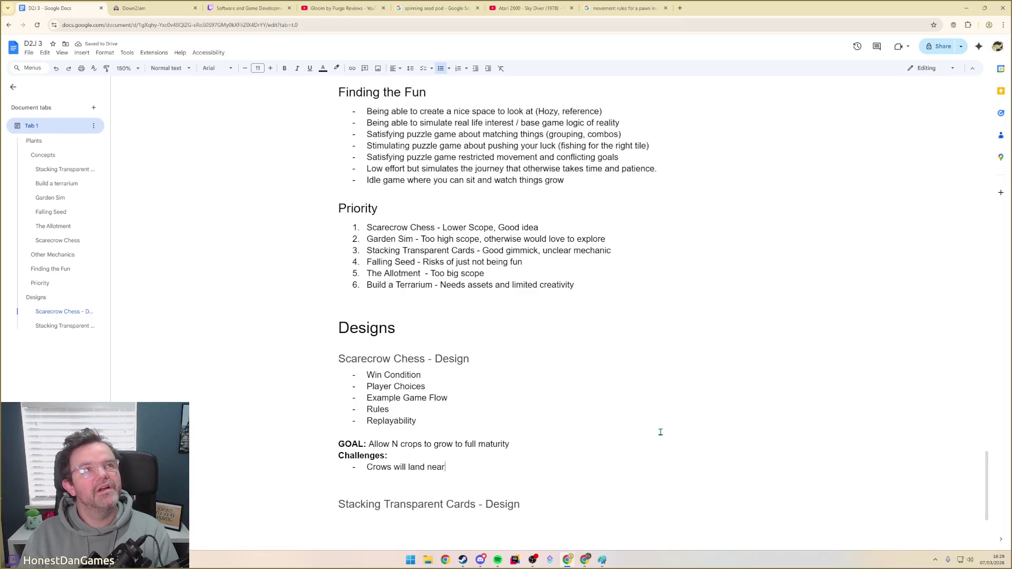
Write the bullet 'Crows will land on crops.', trimming 'near' and 'and eat them'
{"action": "key", "text": "BackSpace"}
{"action": "key", "text": "BackSpace"}
{"action": "key", "text": "BackSpace"}
{"action": "key", "text": "BackSpace"}
{"action": "type", "text": "o"}
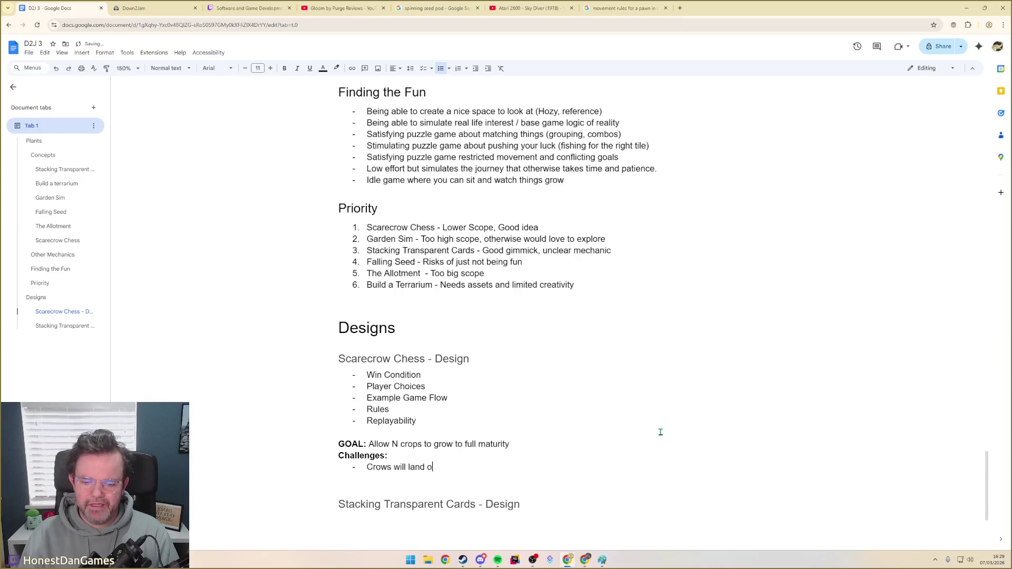
{"action": "type", "text": "n crops, and "}
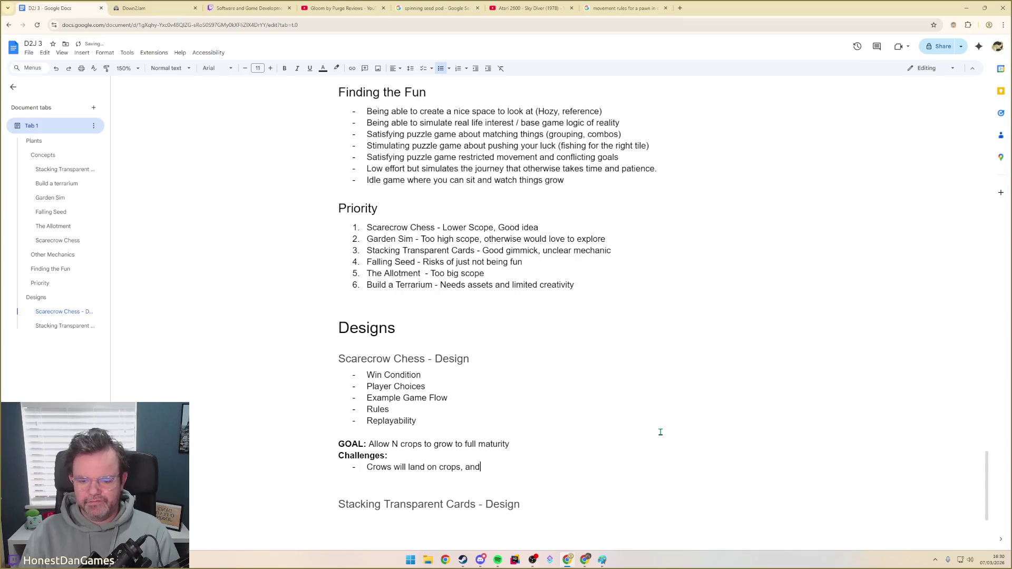
{"action": "type", "text": "eat them"}
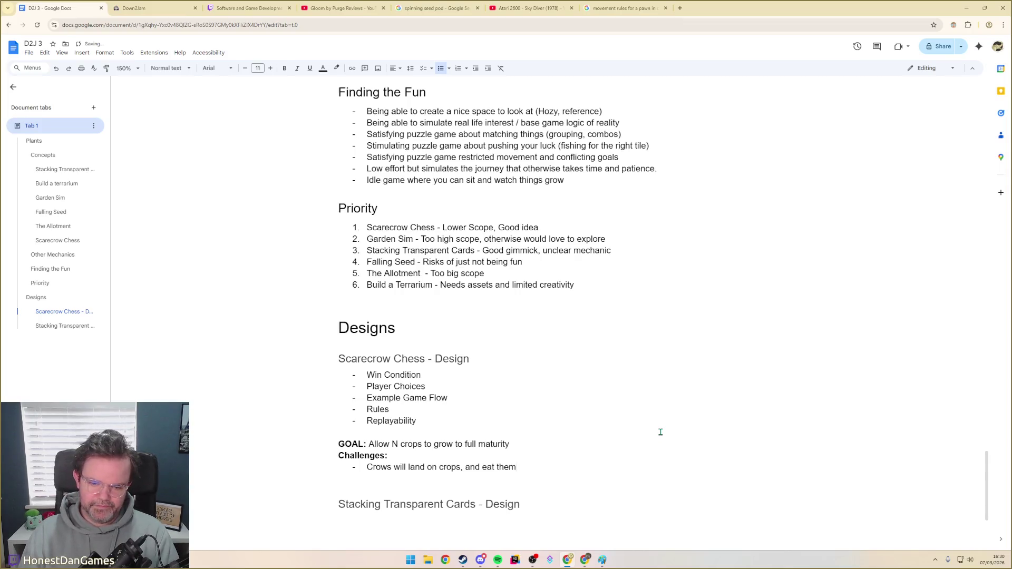
{"action": "key", "text": "ctrl+BackSpace"}
{"action": "key", "text": "ctrl+BackSpace"}
{"action": "key", "text": "ctrl+BackSpace"}
{"action": "key", "text": "BackSpace"}
{"action": "type", "text": "If"}
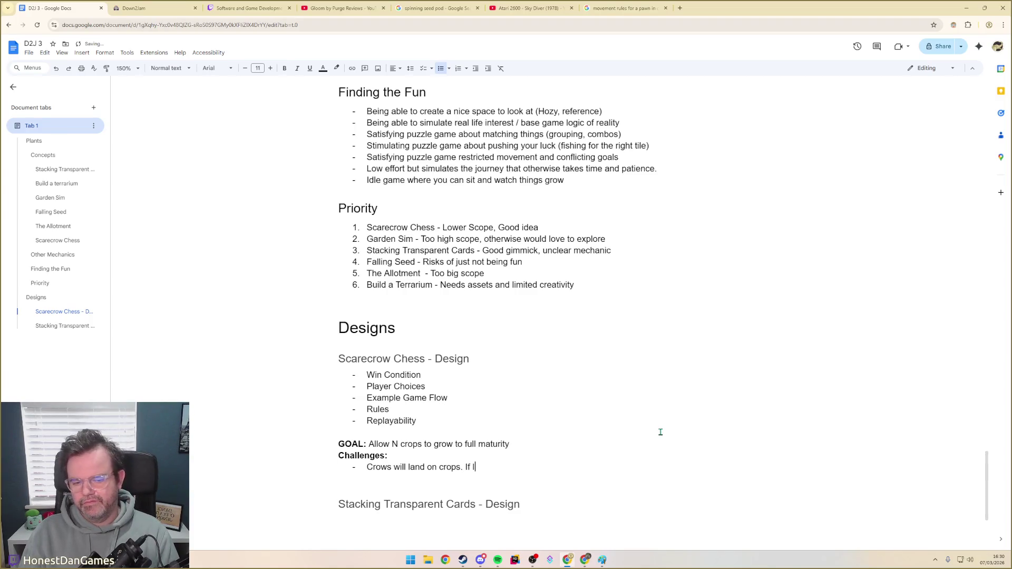
{"action": "key", "text": "BackSpace"}
{"action": "type", "text": "Each t"}
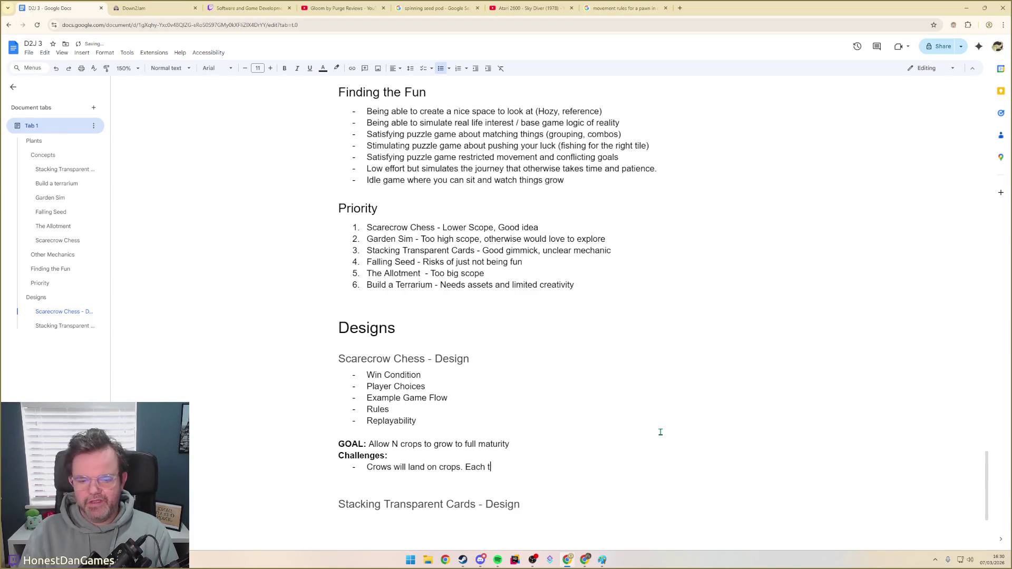
{"action": "type", "text": "urn they remain on a crop, the"}
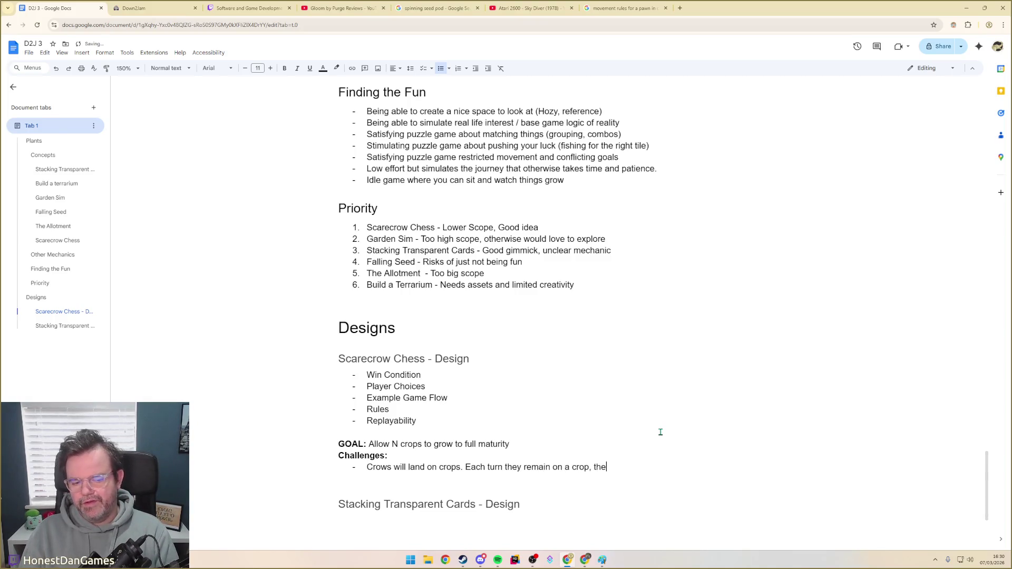
{"action": "type", "text": "'s a chance they will destroy (eat t"}
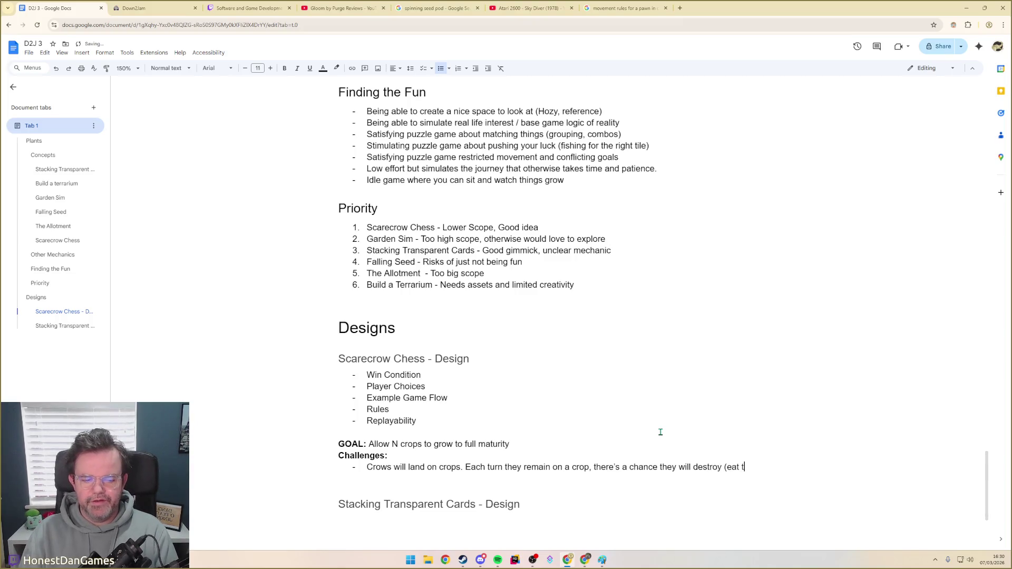
{"action": "key", "text": "BackSpace"}
{"action": "key", "text": "BackSpace"}
{"action": "type", "text": ") the crop."}
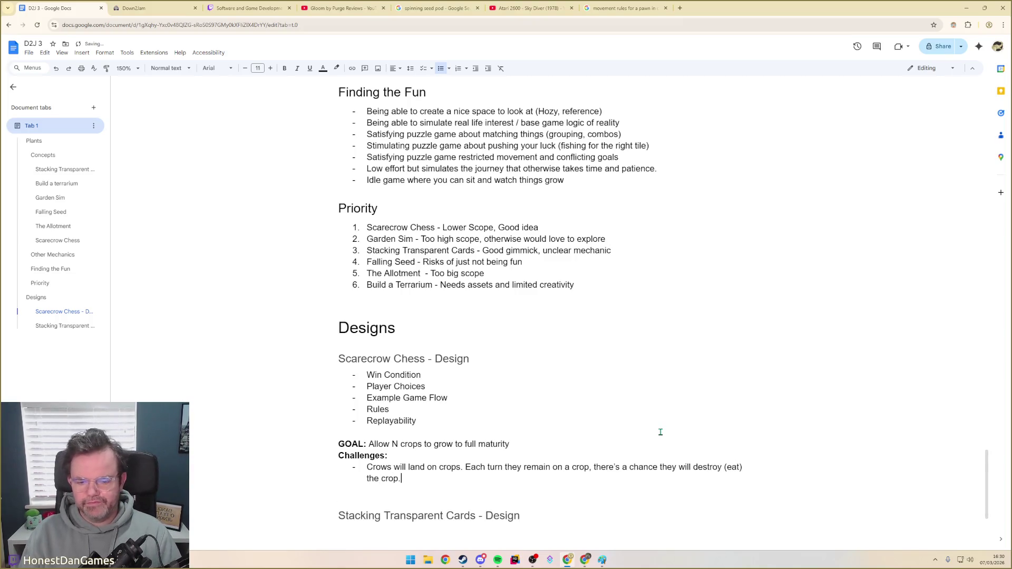
Indent 'Each turn…' as a sub-bullet under the crows line and start the scarecrow sub-bullet
{"action": "left_click", "coordinate": [465, 467]}
{"action": "key", "text": "Return"}
{"action": "key", "text": "Tab"}
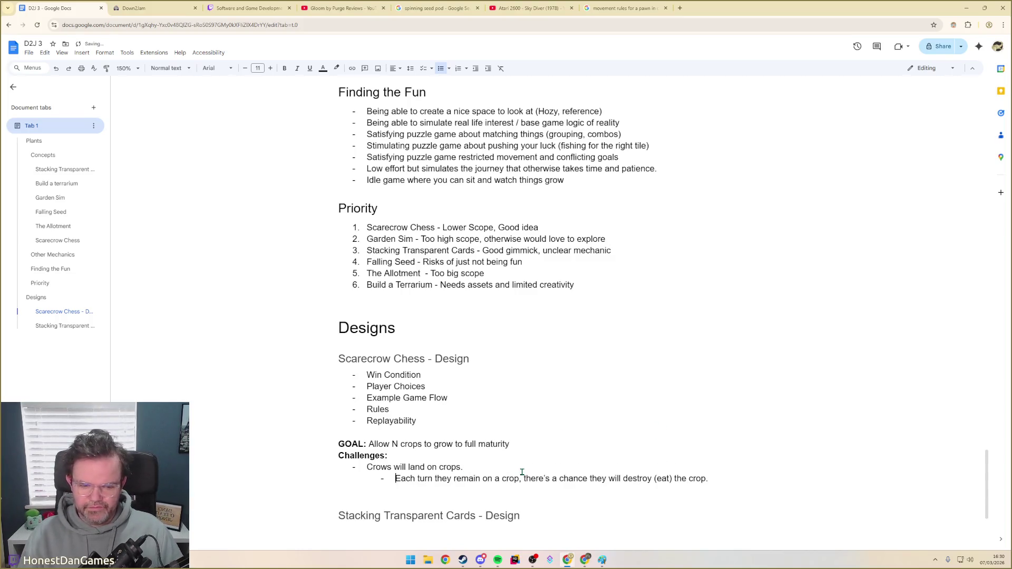
{"action": "left_click", "coordinate": [735, 478]}
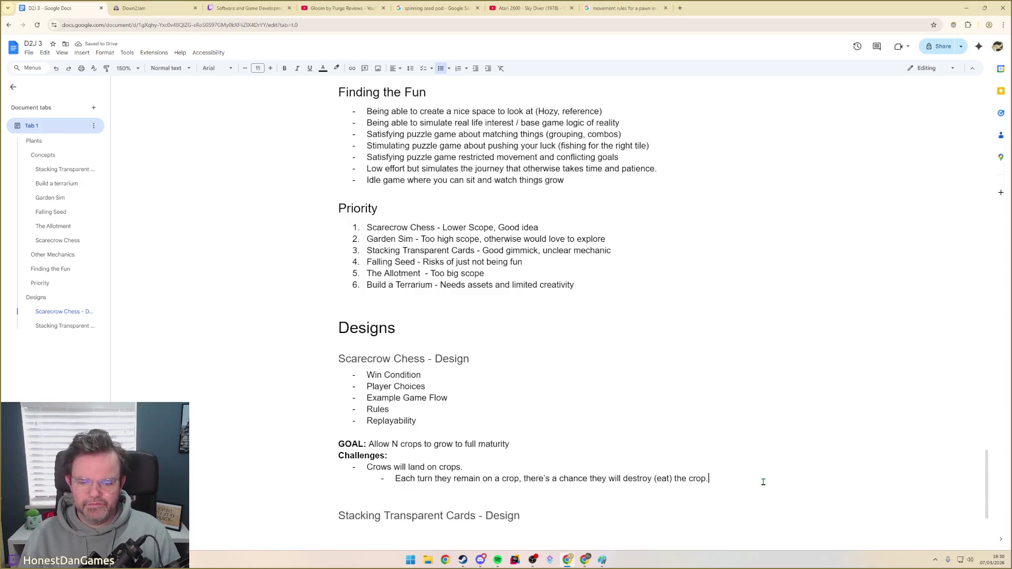
{"action": "key", "text": "Return"}
{"action": "type", "text": "Place the scare"}
{"action": "type", "text": "crow on an adjacent tile to "}
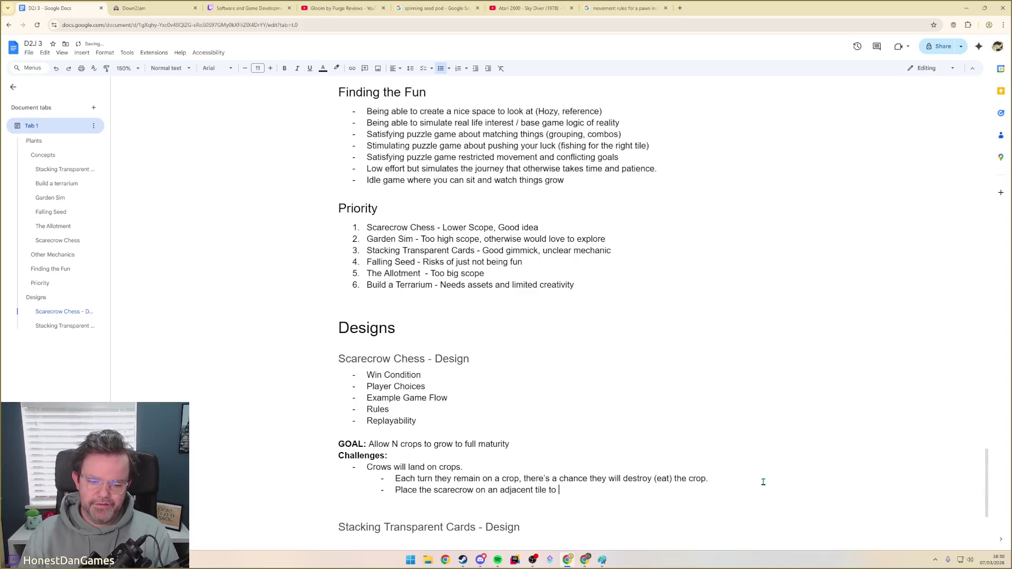
{"action": "type", "text": "a c"}
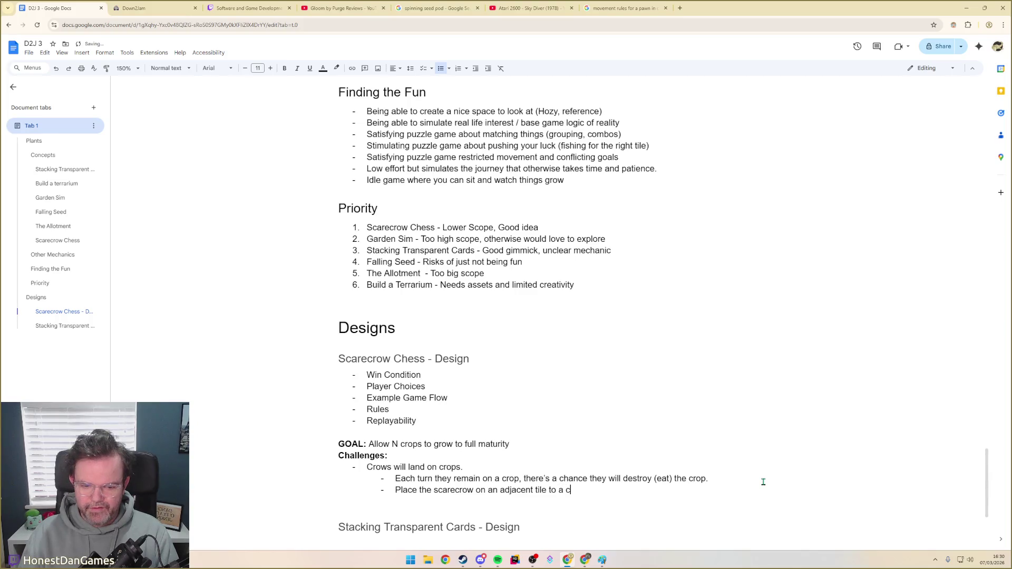
{"action": "type", "text": " scare them away."}
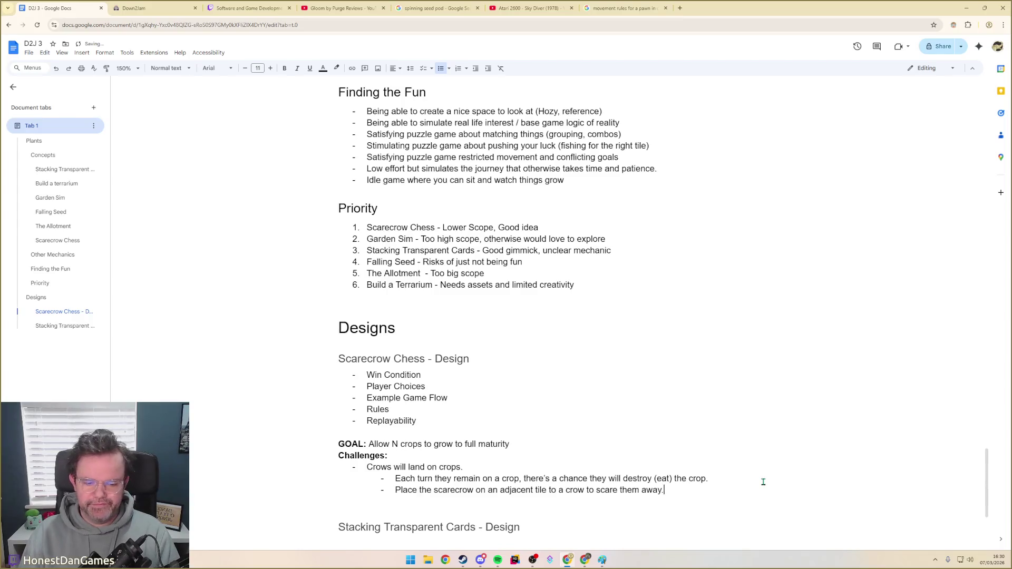